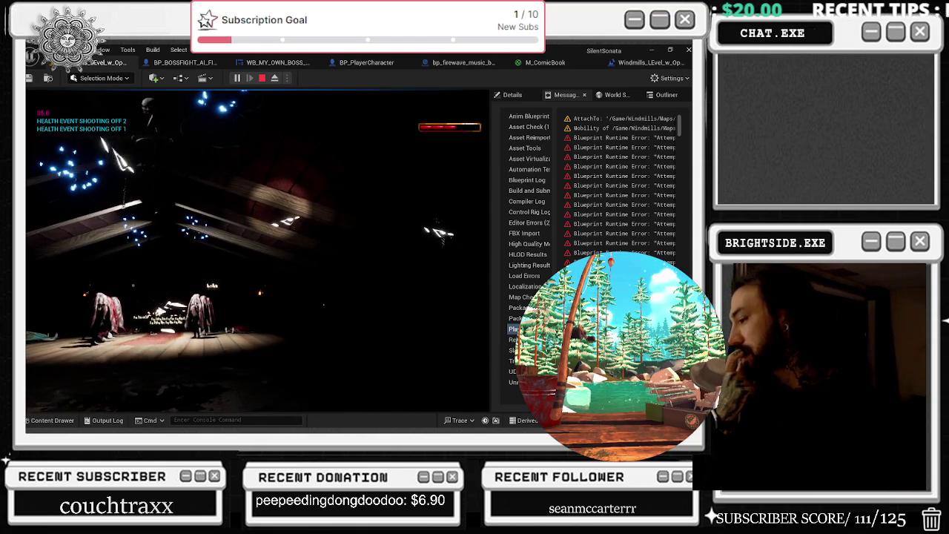
Stop the play test and go back to the BP_BOSSFIGHT_AI_FINAL_BOSS_Second_phase event graph
key("Escape")
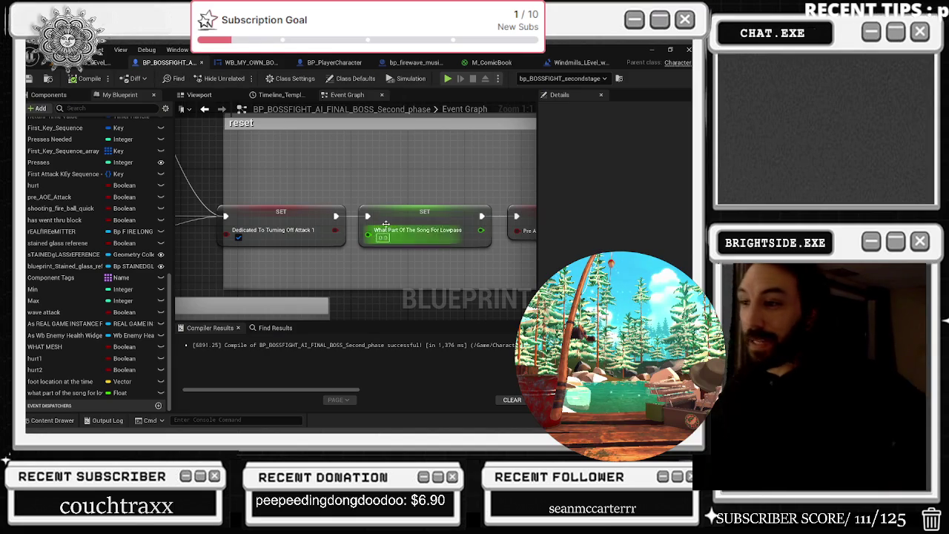
Jump from its call node to the LOW PASS FOR ATTACK event definition
scroll(357, 192, "down", 3)
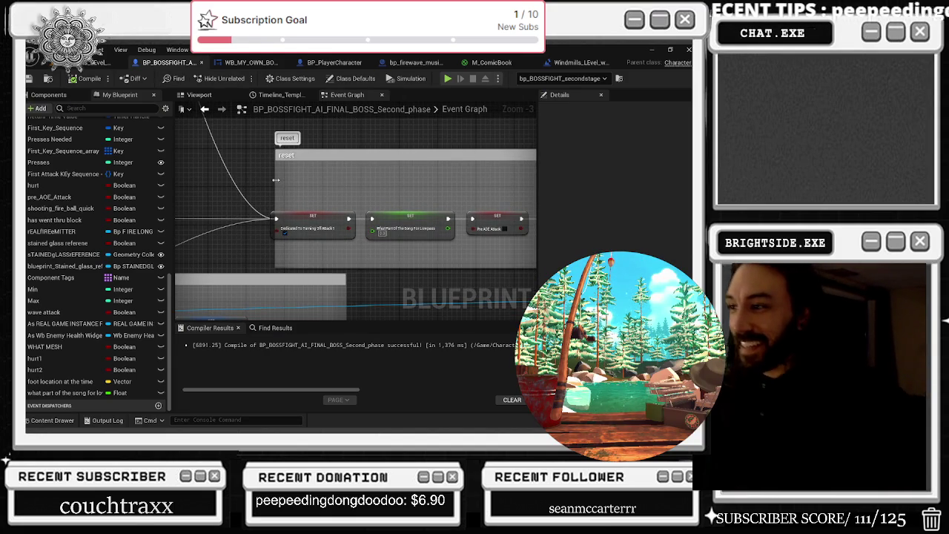
scroll(274, 180, "down", 7)
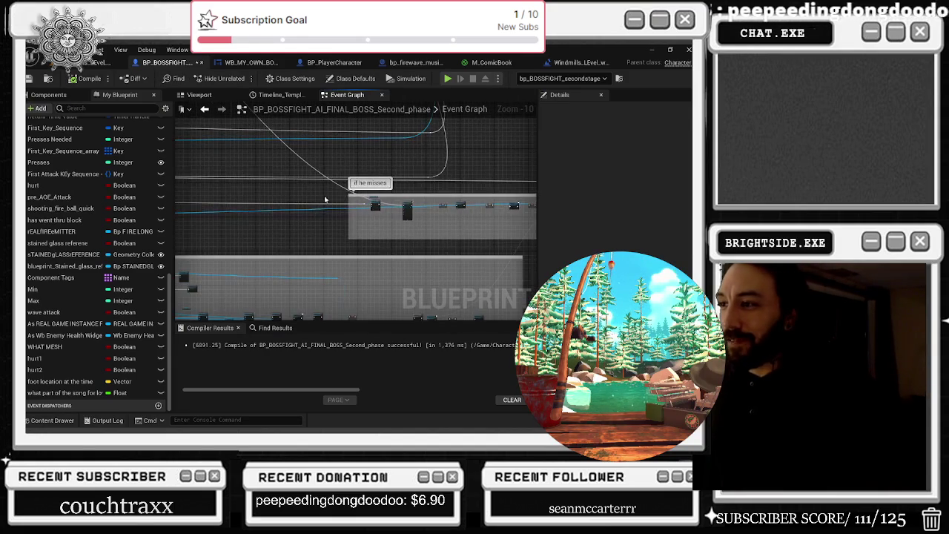
mouse_move(456, 213)
left_mouse_down()
mouse_move(298, 223)
mouse_move(497, 229)
left_mouse_up()
scroll(429, 245, "up", 6)
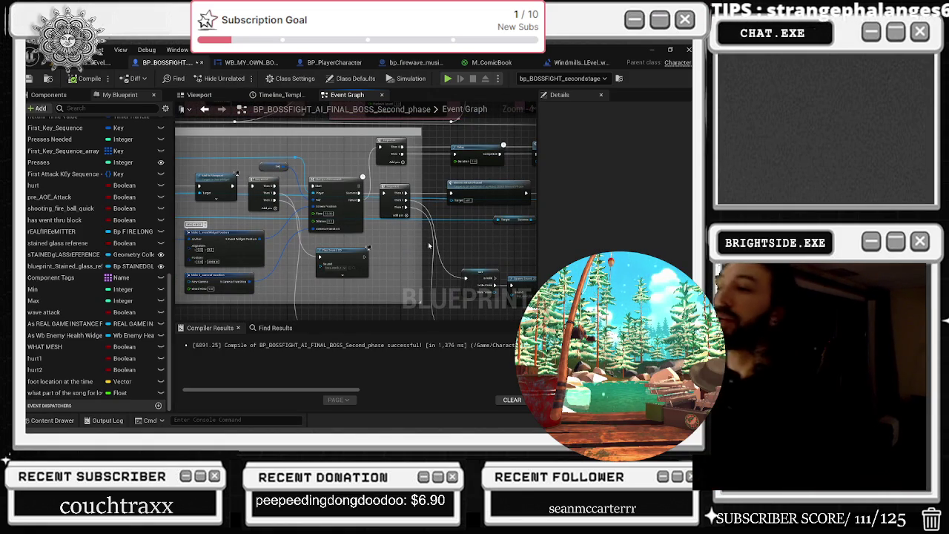
left_click_drag(296, 226, 278, 160)
double_click(321, 277)
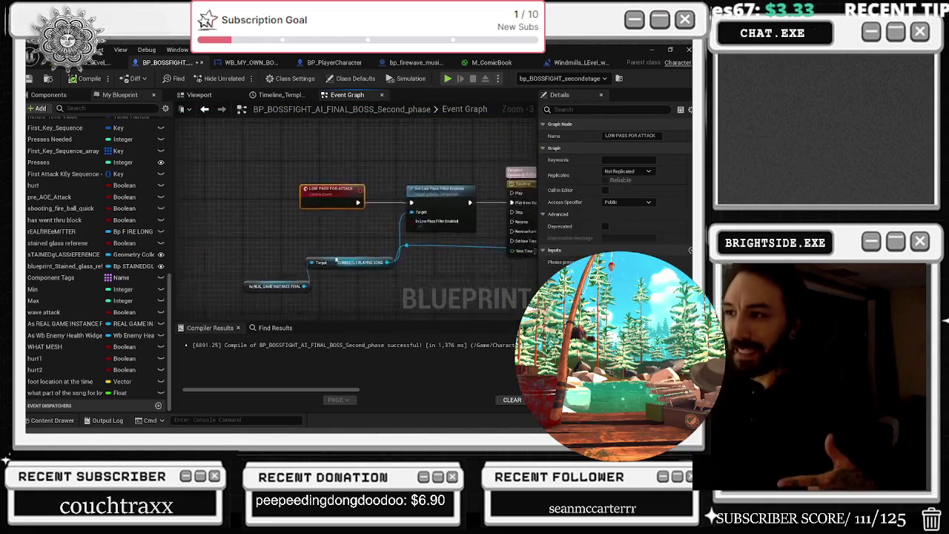
scroll(251, 201, "down", 3)
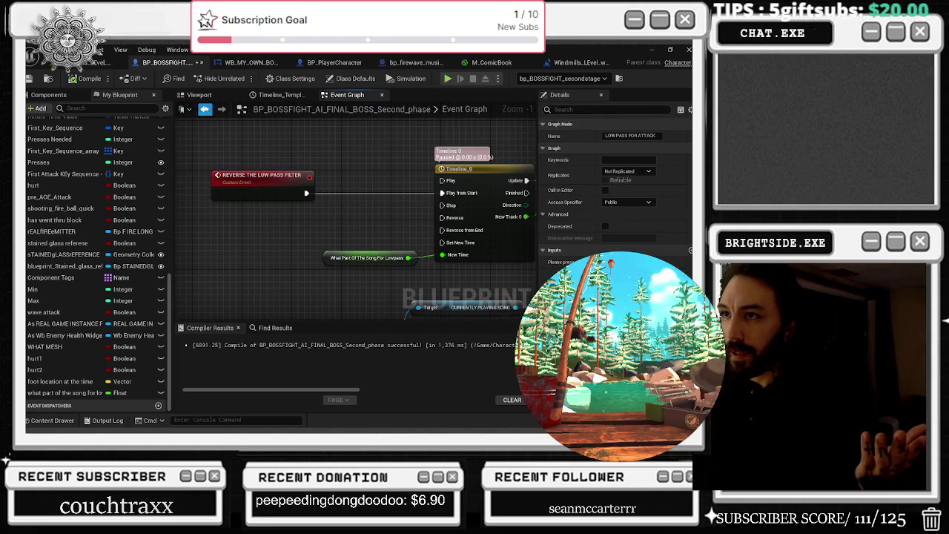
Go back, jump to the REVERSE THE LOW PASS FILTER event, and select the What Part Of The Song For Lowpass node
left_click(204, 109)
left_click(204, 109)
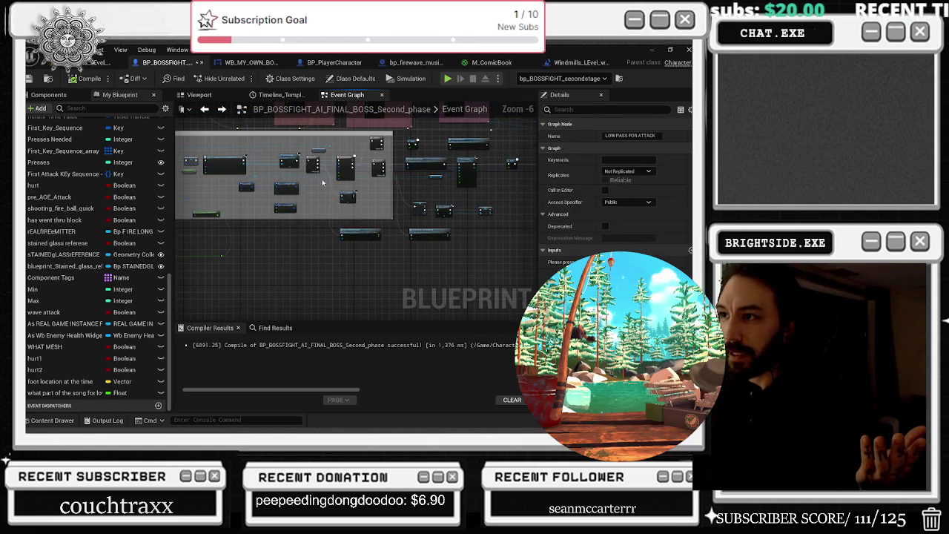
left_click(204, 109)
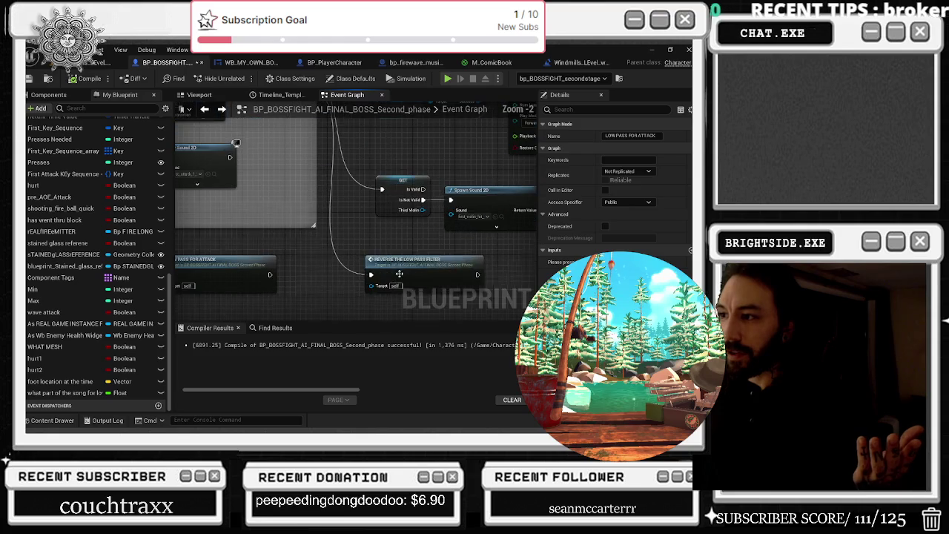
double_click(402, 265)
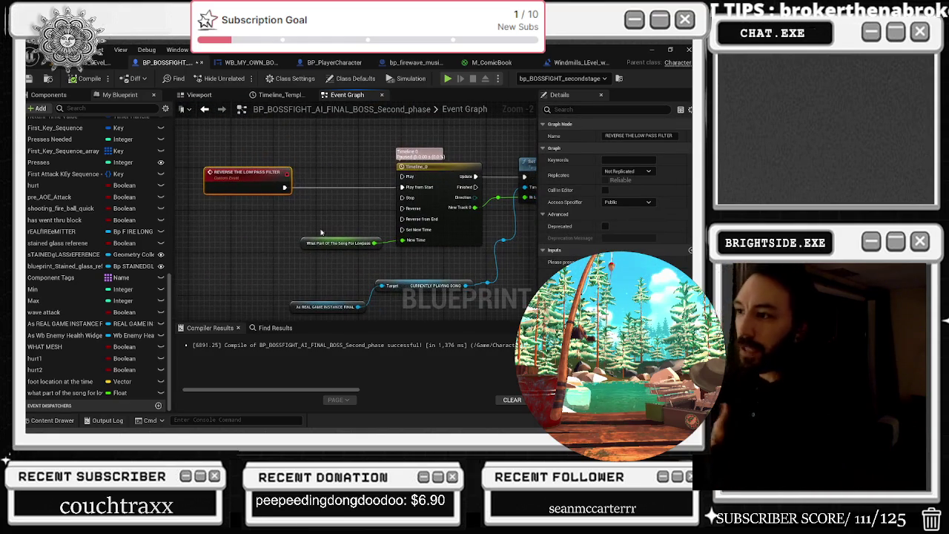
left_click_drag(334, 262, 329, 250)
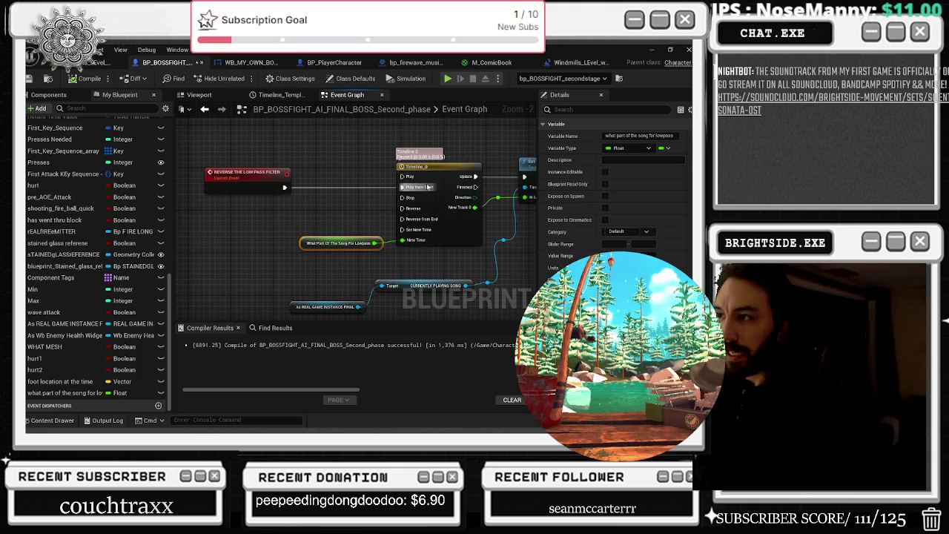
Inspect Timeline_0's curve, confirming its final key reaches 20000
double_click(435, 174)
left_click_drag(503, 175, 498, 171)
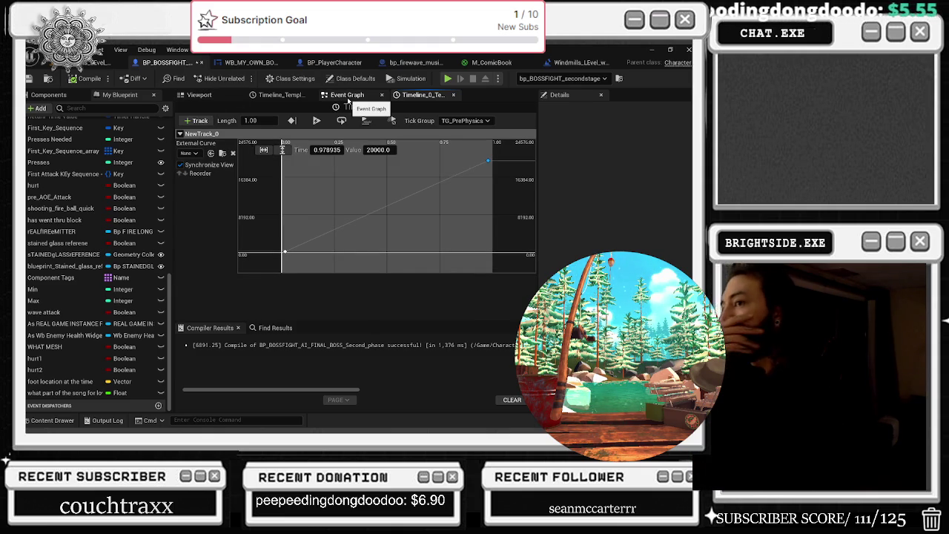
left_click(348, 100)
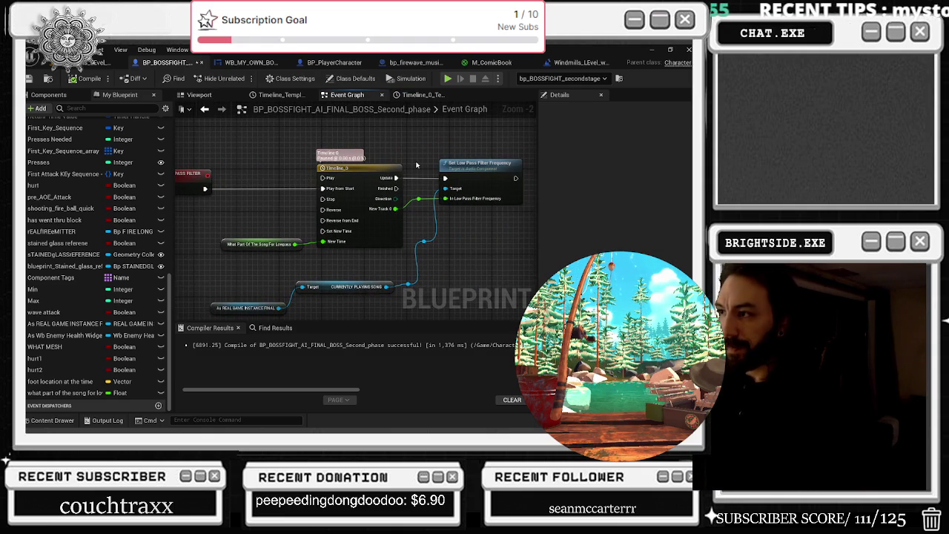
Move the What Part Of The Song For Lowpass node further left, then recheck the timeline curve
left_click(223, 245)
mouse_move(219, 250)
left_mouse_down()
mouse_move(182, 217)
mouse_move(222, 223)
left_mouse_up()
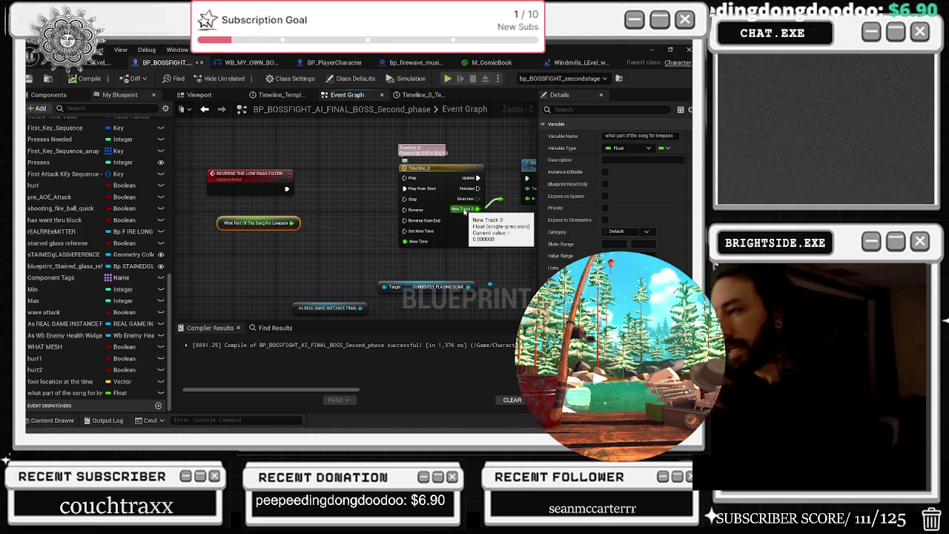
double_click(452, 194)
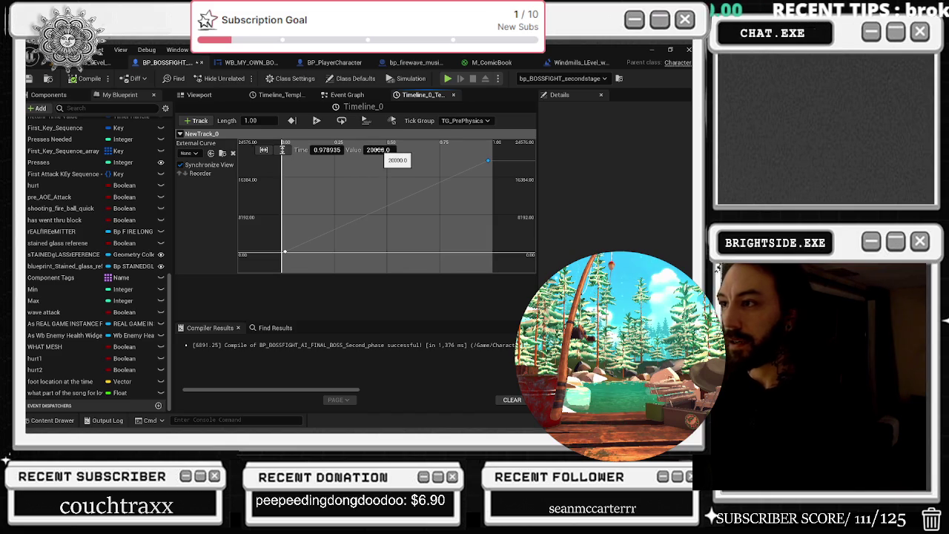
mouse_move(338, 229)
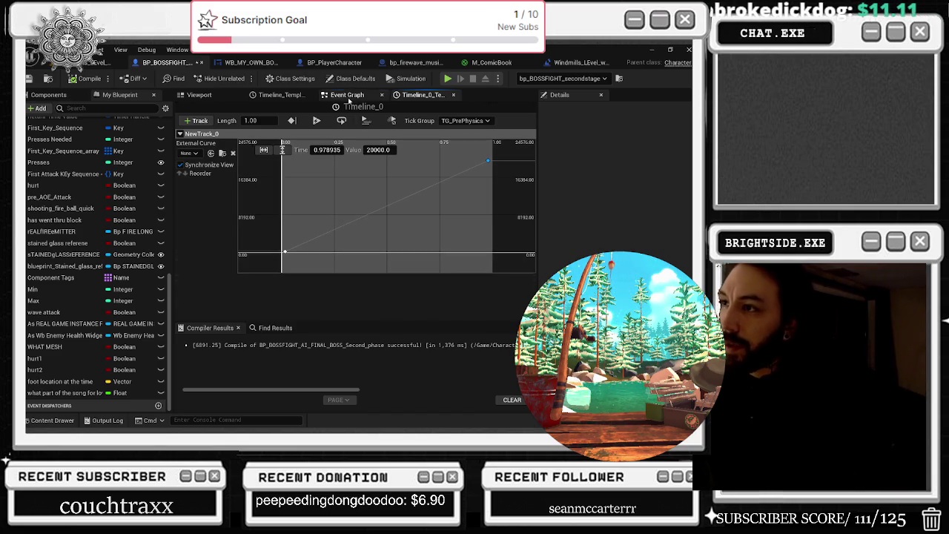
left_click(347, 95)
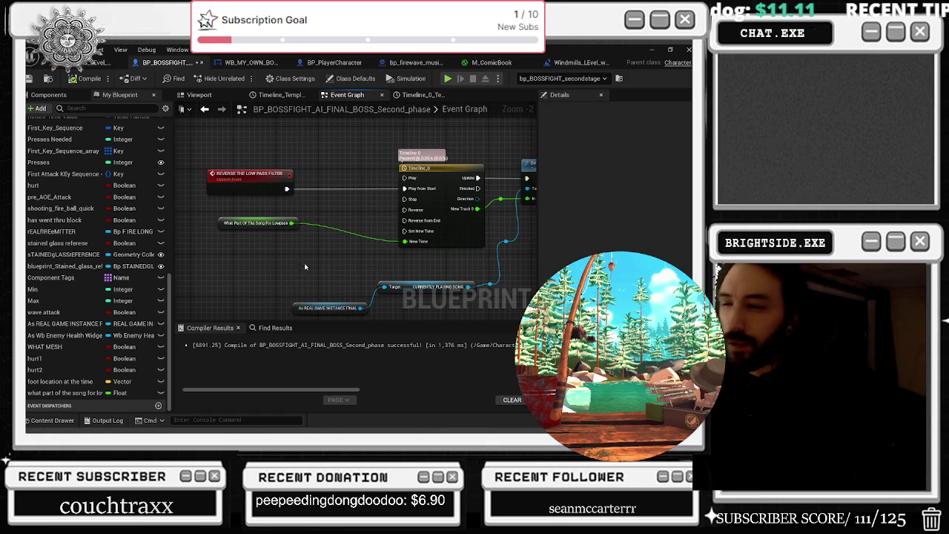
Shift the song variable node right and review Timeline_0's curve again
scroll(334, 252, "down", 2)
key("ctrl+a")
left_click_drag(401, 243, 322, 203)
left_click(219, 200)
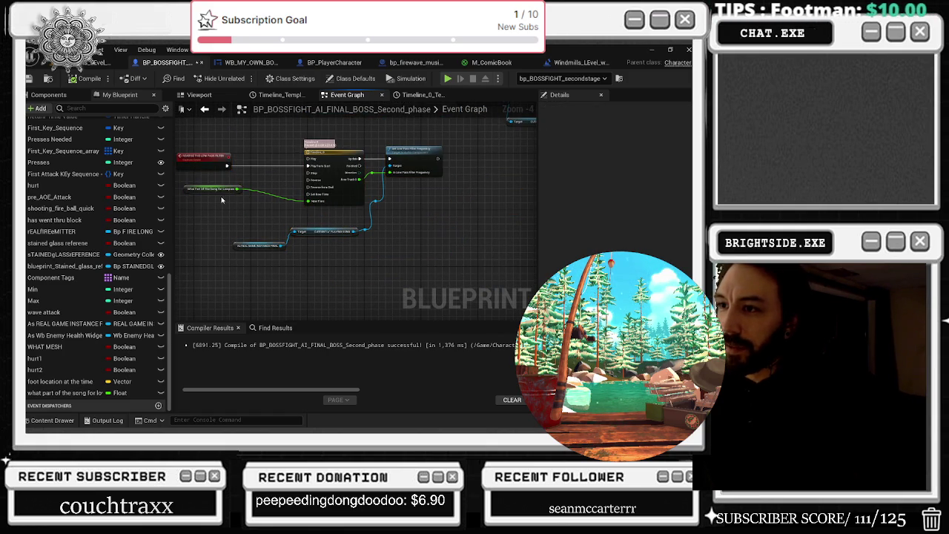
left_click_drag(221, 191, 277, 187)
mouse_move(272, 147)
left_mouse_down()
mouse_move(366, 208)
mouse_move(434, 223)
left_mouse_up()
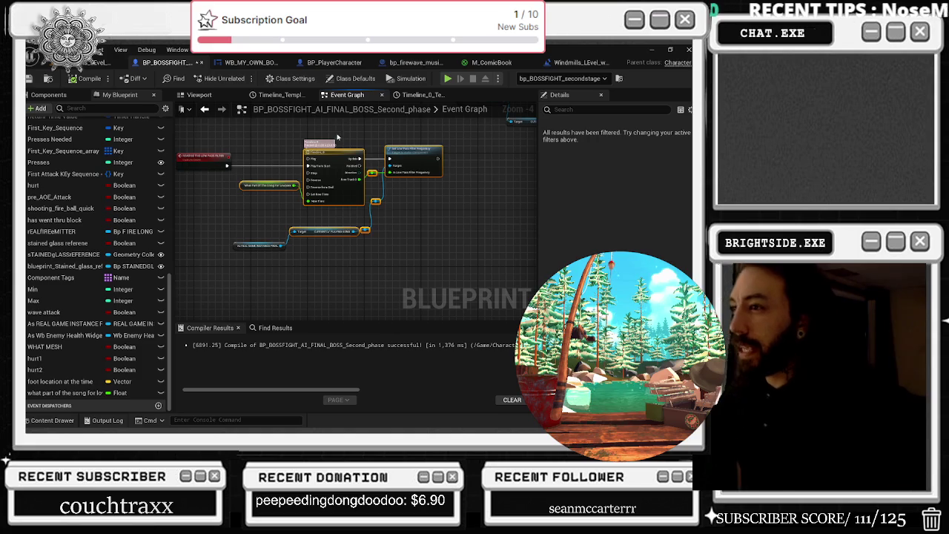
left_click(355, 151)
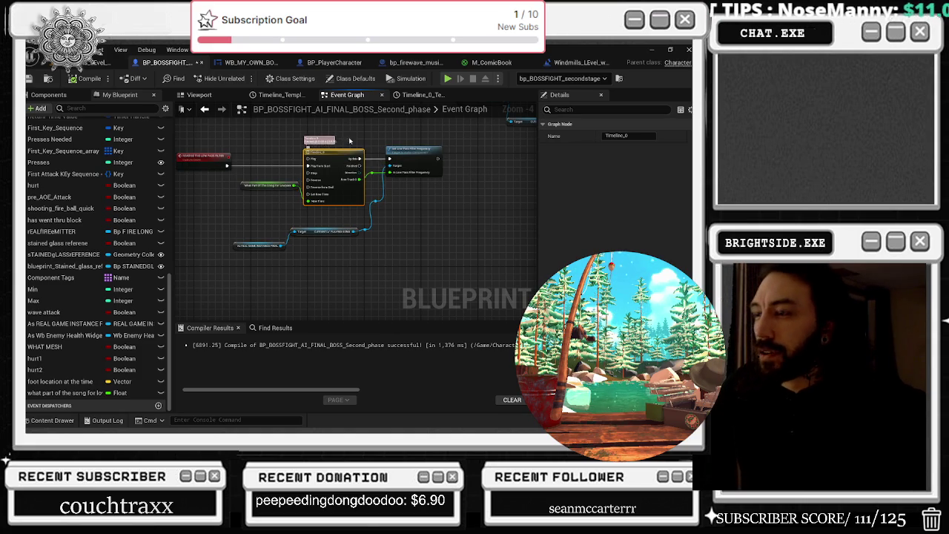
scroll(358, 162, "up", 3)
scroll(388, 175, "down", 2)
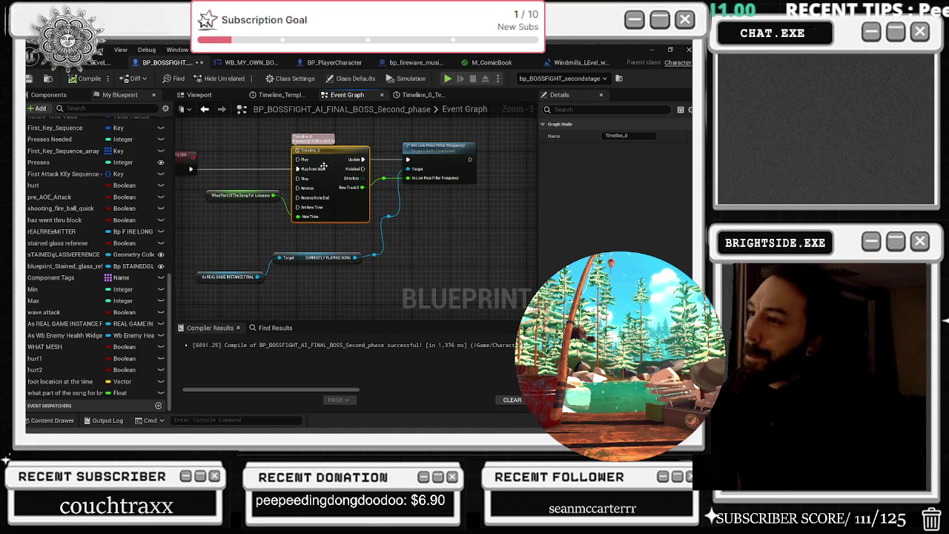
double_click(333, 154)
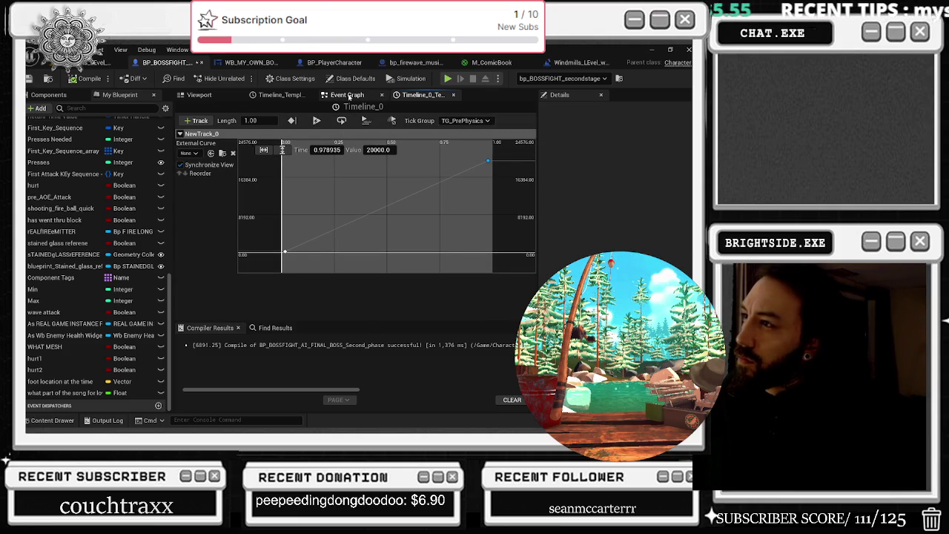
left_click(347, 94)
Move the What Part Of The Song For Lowpass getter further left of the timeline group
scroll(395, 190, "down", 1)
mouse_move(394, 190)
left_mouse_down()
mouse_move(371, 174)
mouse_move(349, 196)
mouse_move(340, 162)
left_mouse_up()
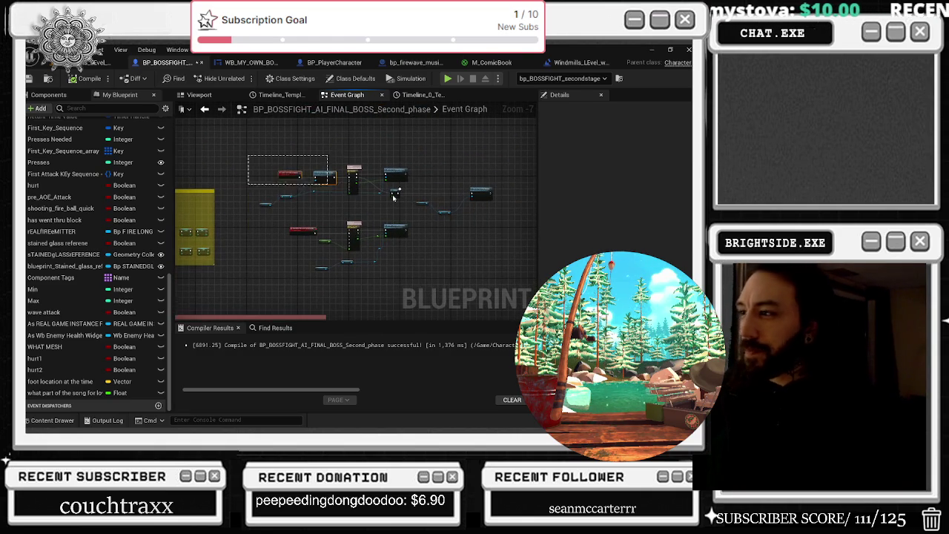
scroll(361, 237, "up", 3)
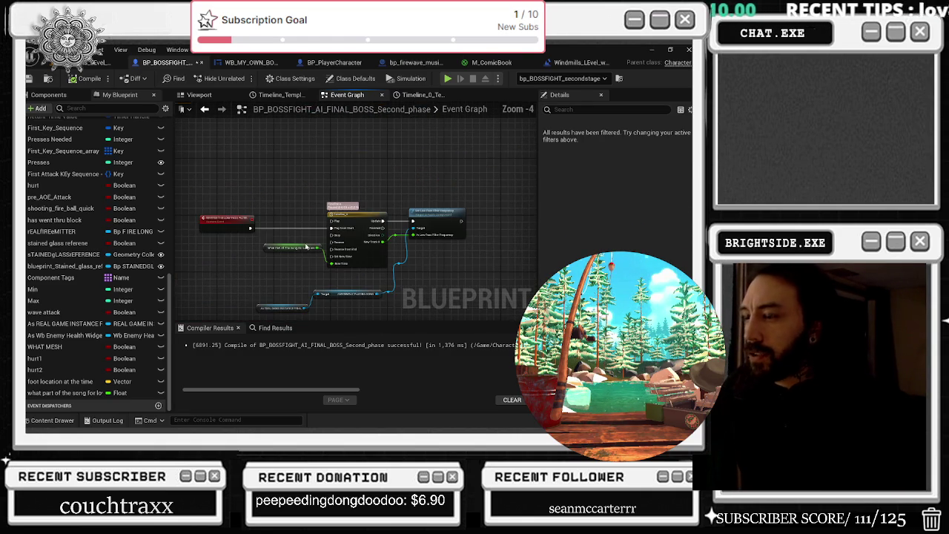
left_click_drag(225, 226, 235, 209)
mouse_move(460, 296)
left_mouse_down()
mouse_move(371, 200)
mouse_move(435, 198)
left_mouse_up()
left_click(338, 236)
left_click_drag(338, 236, 167, 259)
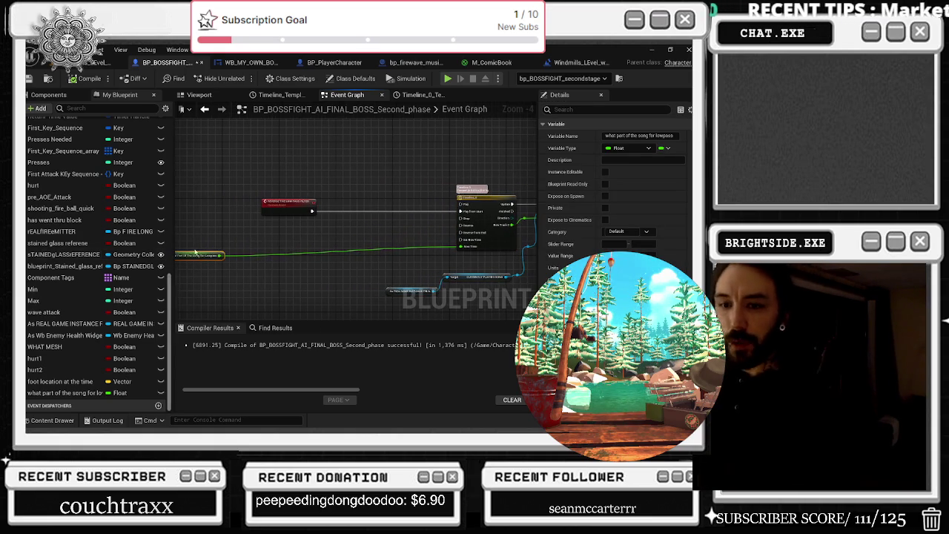
Add a Branch node before the timeline and shift the timeline node group right
left_click(332, 202)
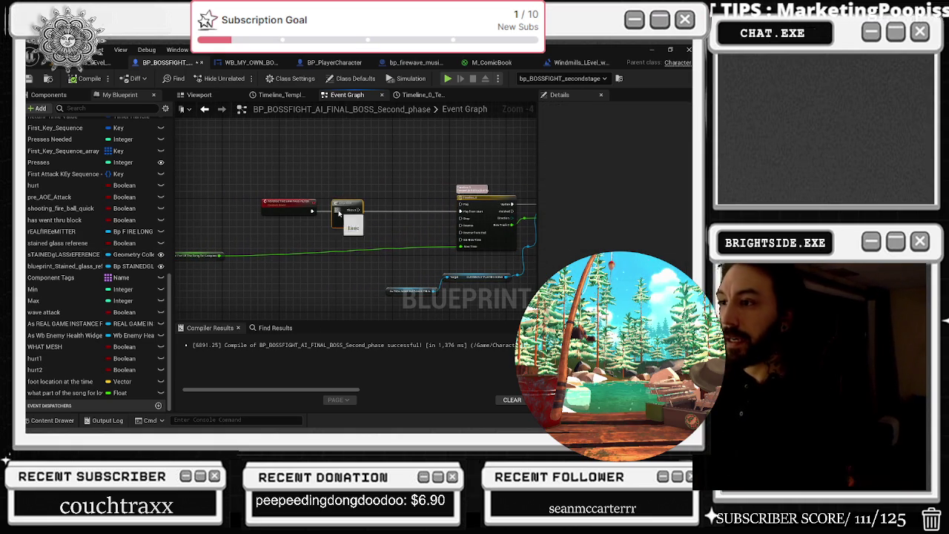
left_click(332, 203)
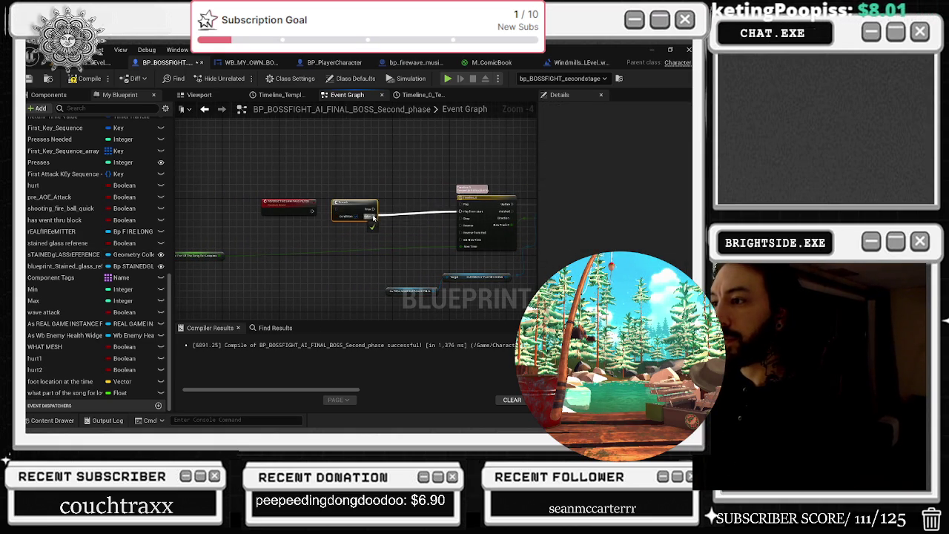
mouse_move(415, 204)
left_mouse_down()
mouse_move(339, 178)
mouse_move(443, 230)
mouse_move(482, 268)
left_mouse_up()
left_click_drag(418, 180, 484, 190)
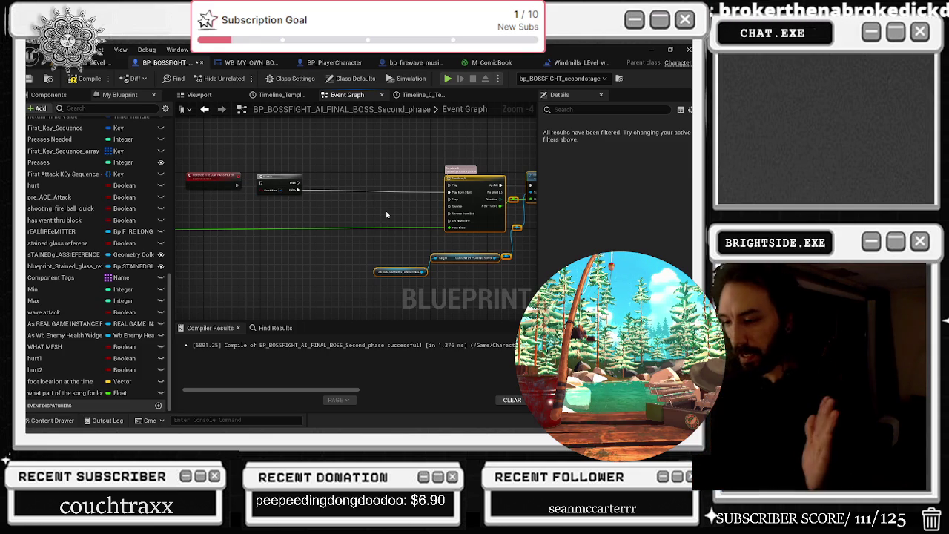
Open the timeline template's curve and read both keys, falling from 20000 to 200
left_click_drag(386, 214, 267, 242)
scroll(411, 158, "up", 5)
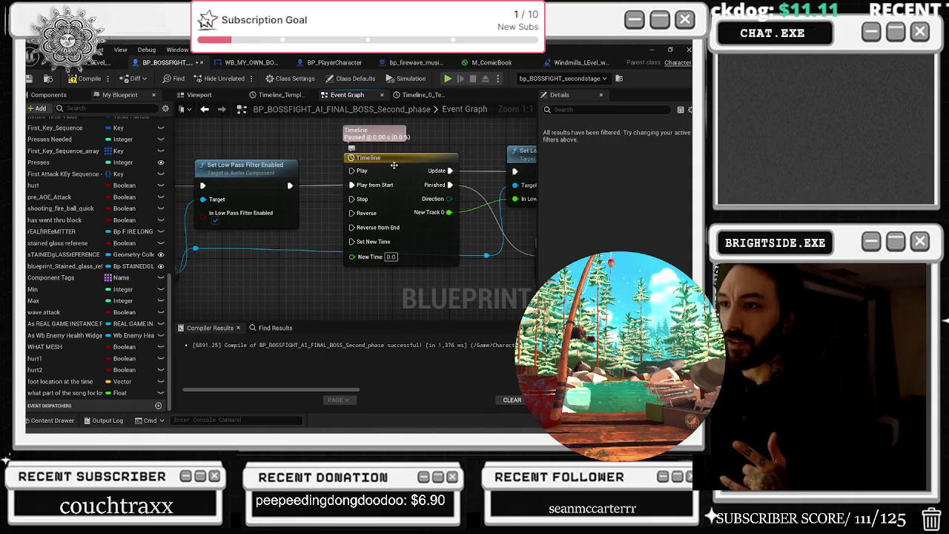
double_click(393, 164)
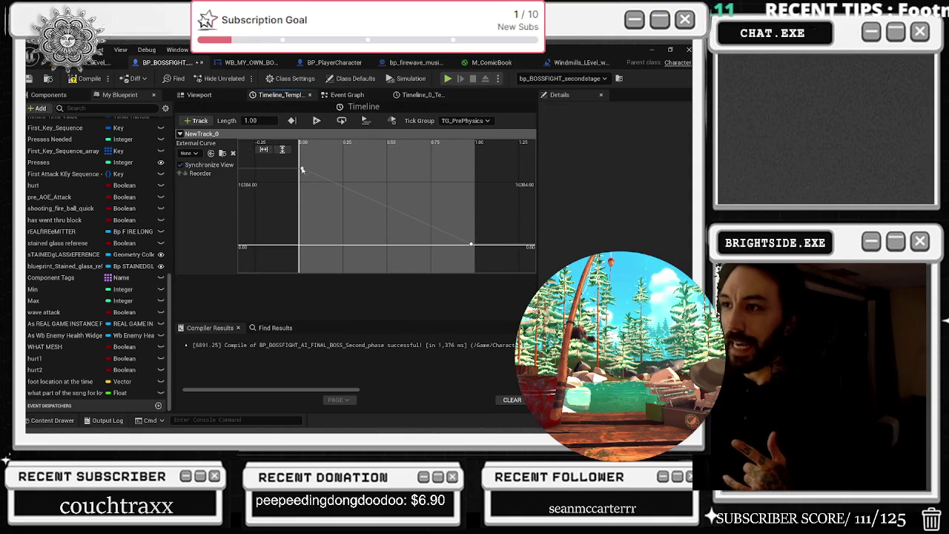
left_click(302, 169)
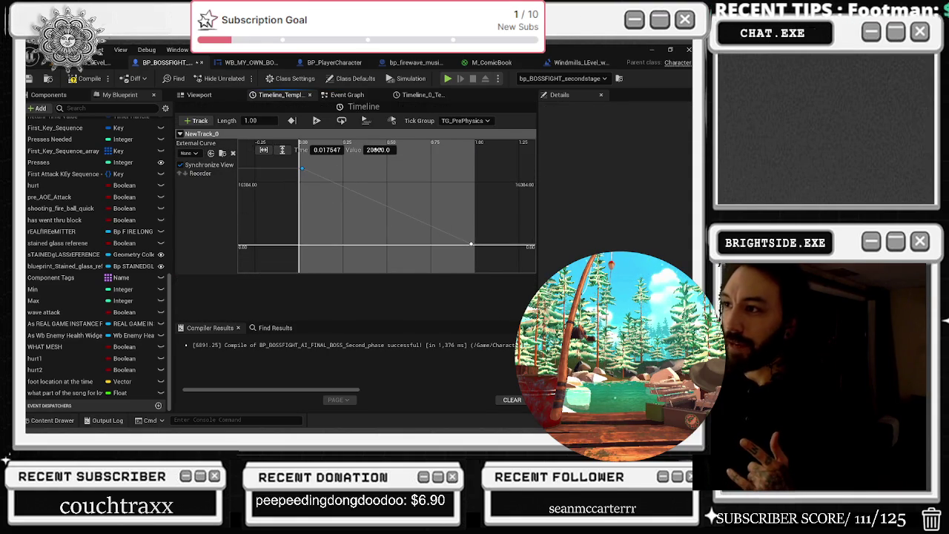
left_click(471, 244)
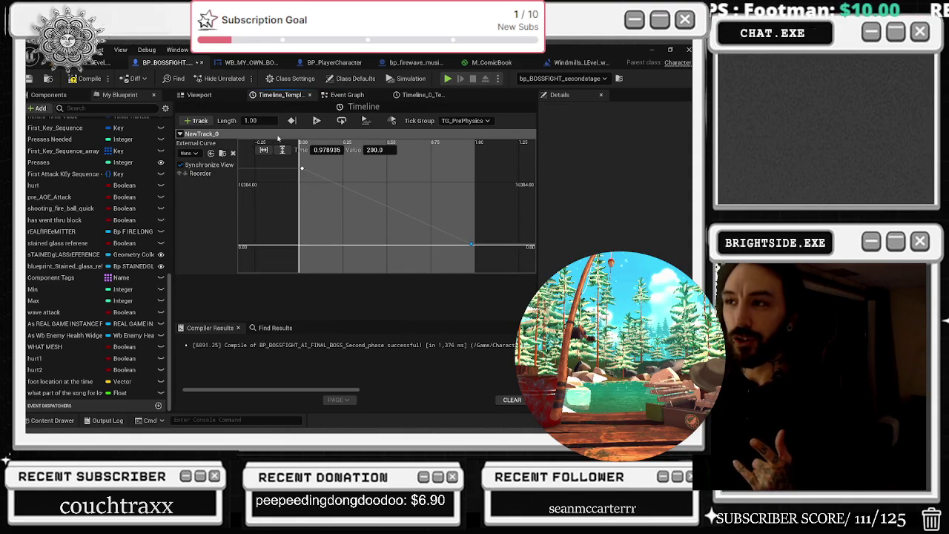
Close the timeline template, return to the event graph, and select the filter-control nodes
left_click(312, 94)
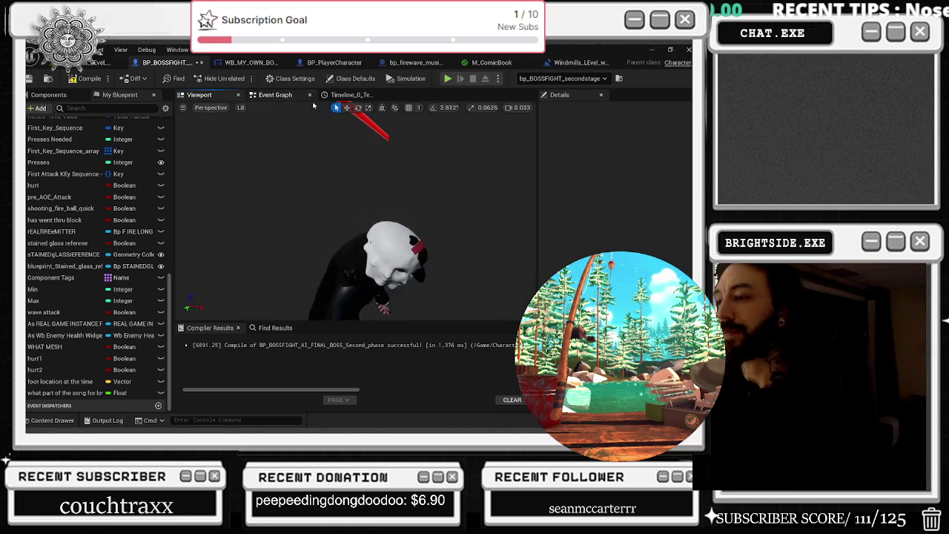
left_click(348, 95)
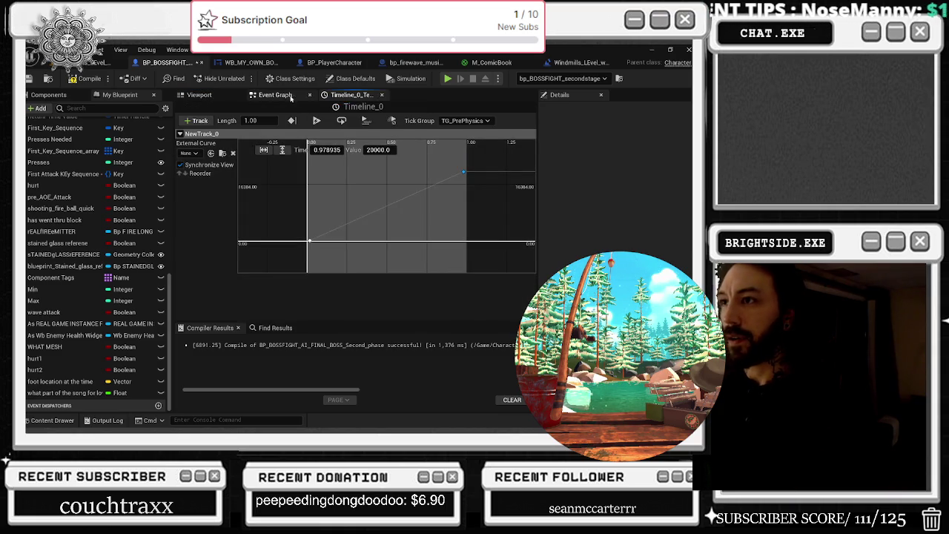
left_click(275, 95)
scroll(334, 193, "down", 4)
left_click_drag(223, 155, 382, 229)
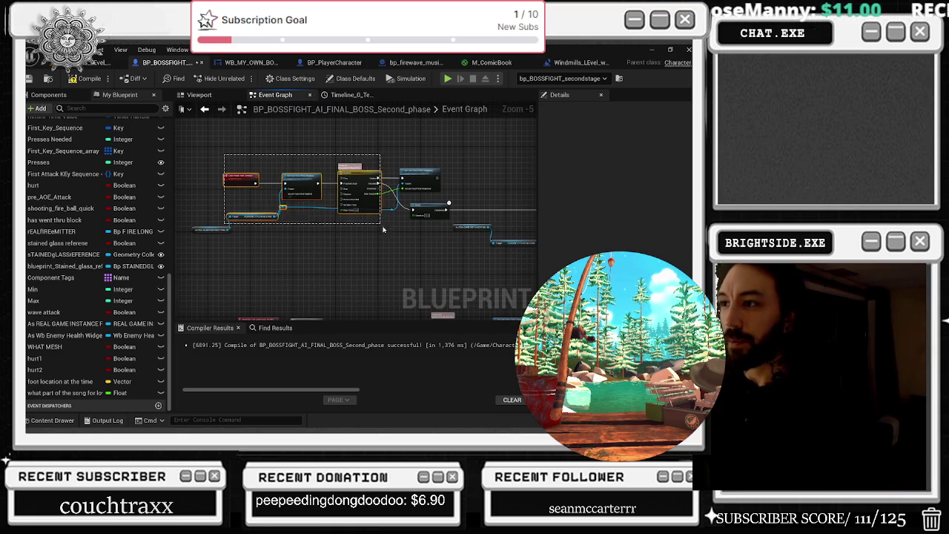
scroll(358, 169, "up", 4)
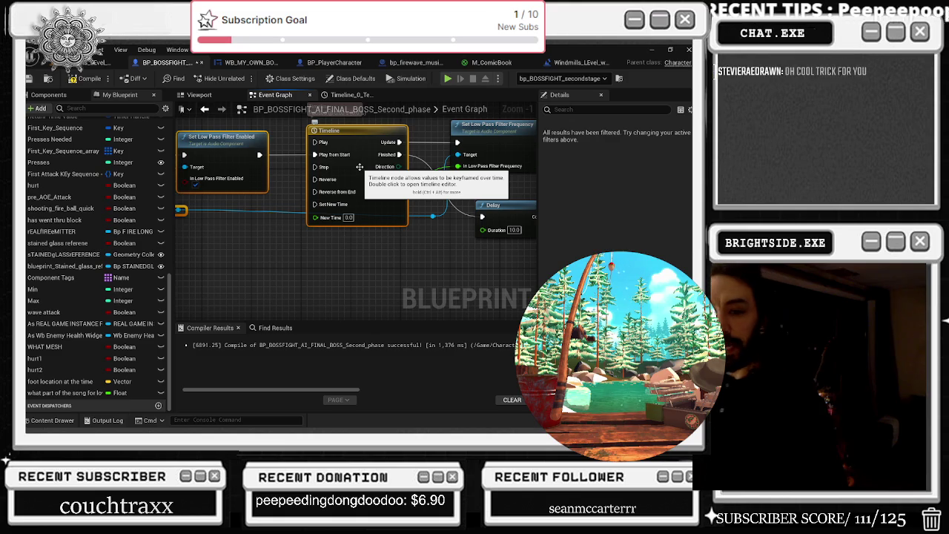
scroll(387, 195, "down", 1)
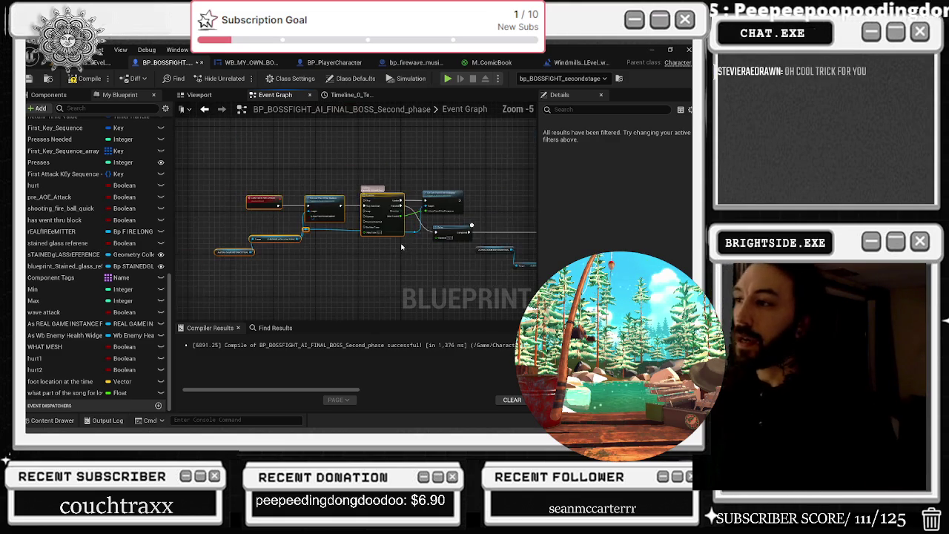
left_click(387, 195)
scroll(362, 157, "down", 2)
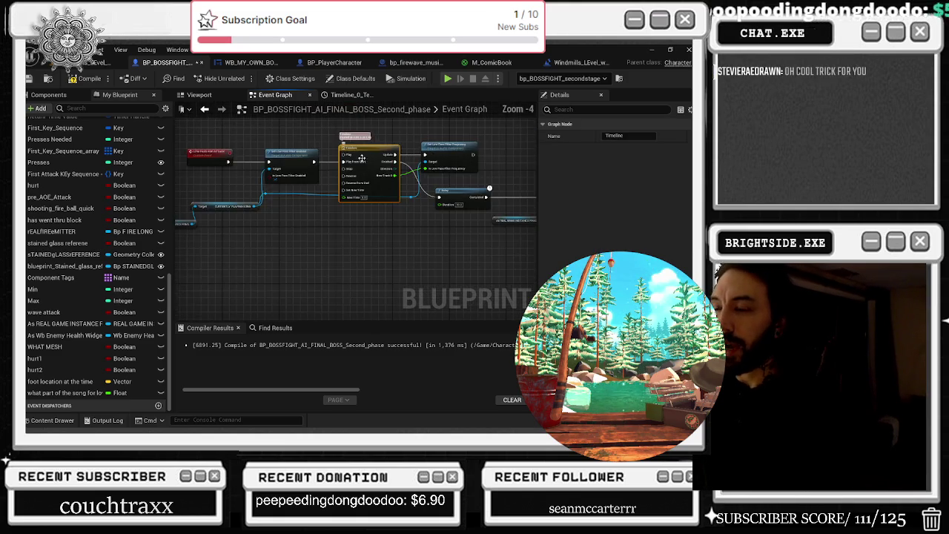
scroll(353, 206, "up", 2)
scroll(354, 206, "down", 2)
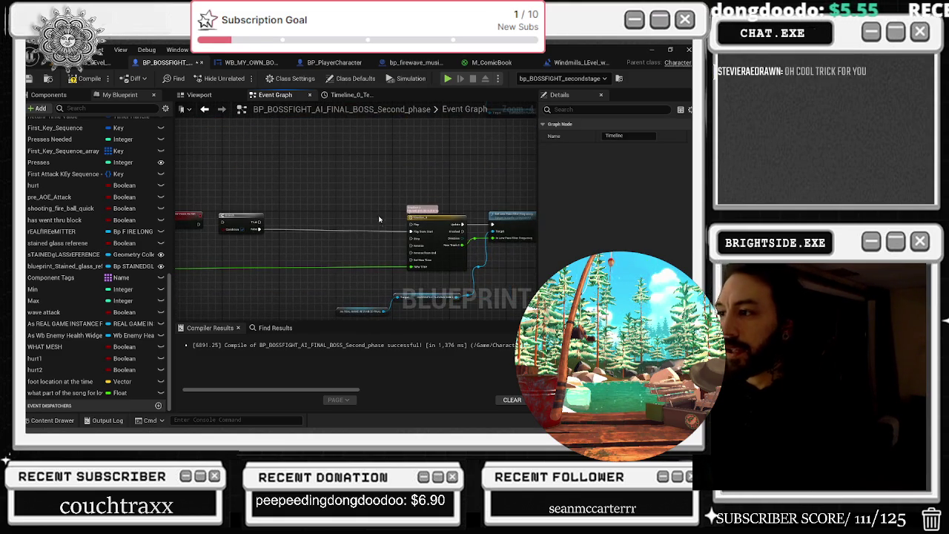
left_click_drag(468, 273, 394, 205)
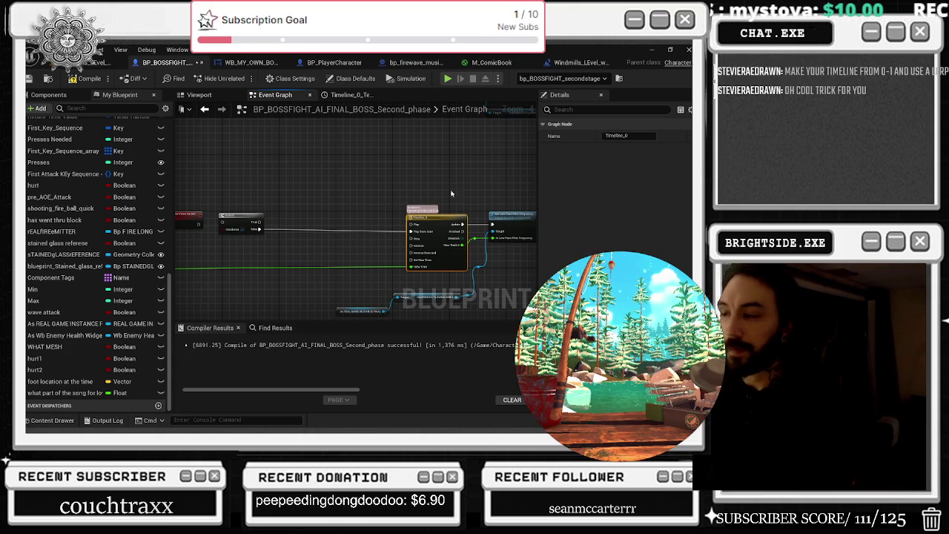
scroll(435, 194, "up", 1)
left_click_drag(436, 187, 532, 279)
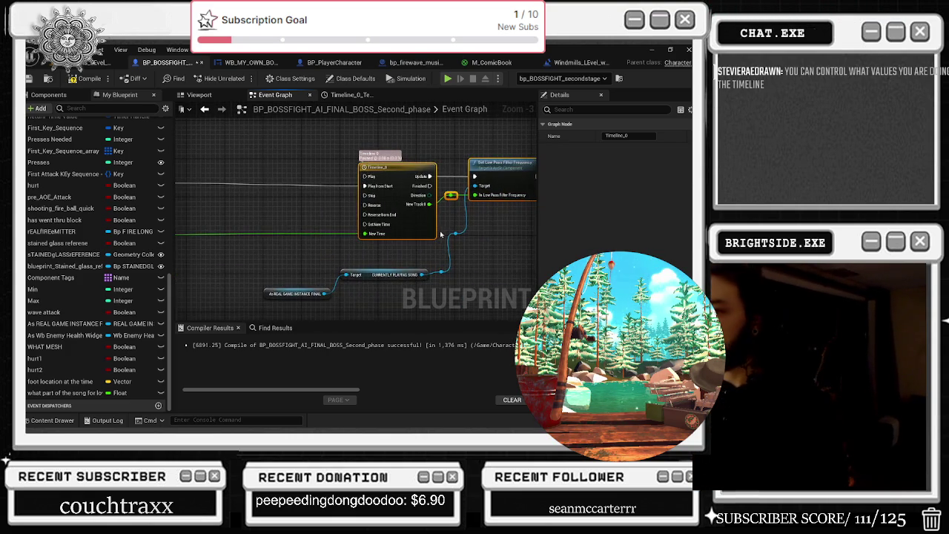
scroll(486, 235, "down", 1)
Add a Lerp node feeding Set Low Pass Filter Frequency's input
left_click_drag(487, 236, 399, 244)
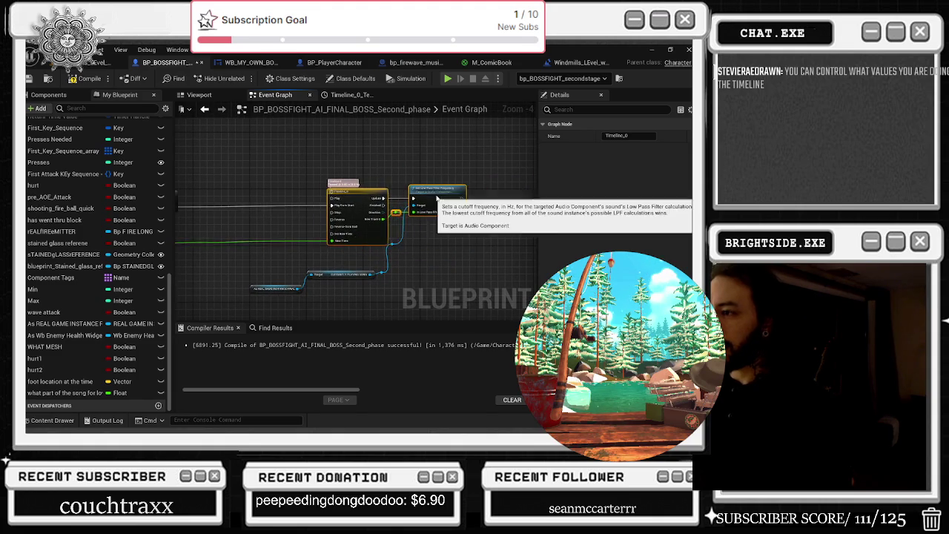
mouse_move(426, 189)
left_mouse_down()
mouse_move(465, 189)
mouse_move(418, 235)
left_mouse_up()
type("lerp")
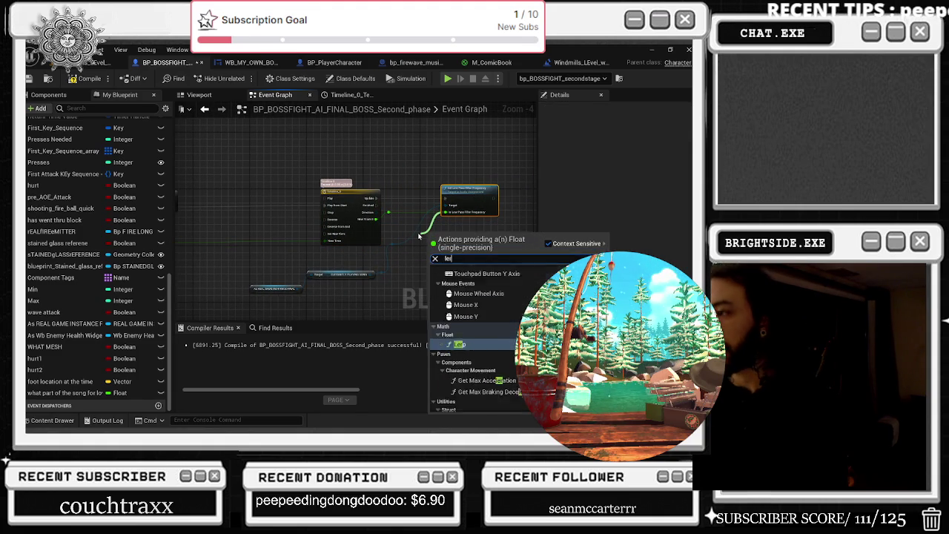
key("Return")
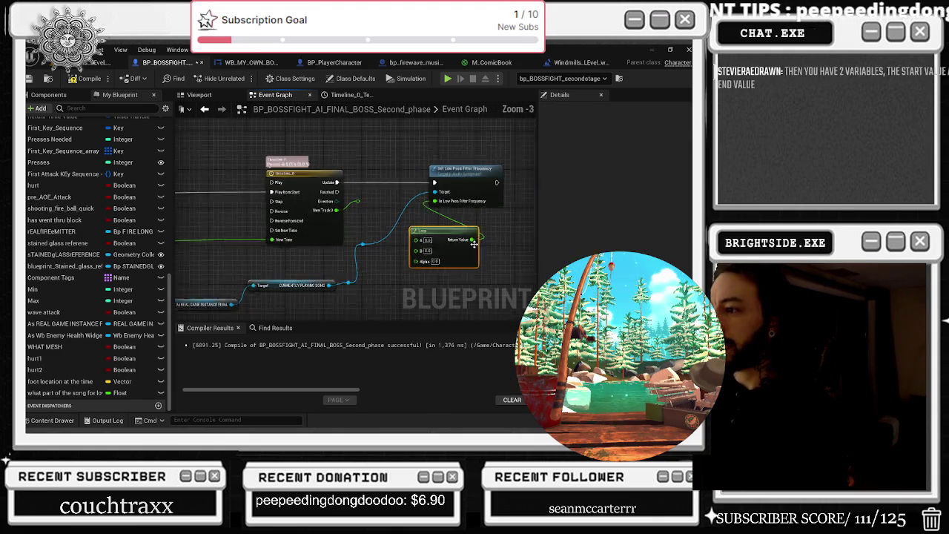
Wire Timeline_0's New Track 0 into the Lerp's Alpha and arrange the nodes around it
scroll(526, 289, "up", 2)
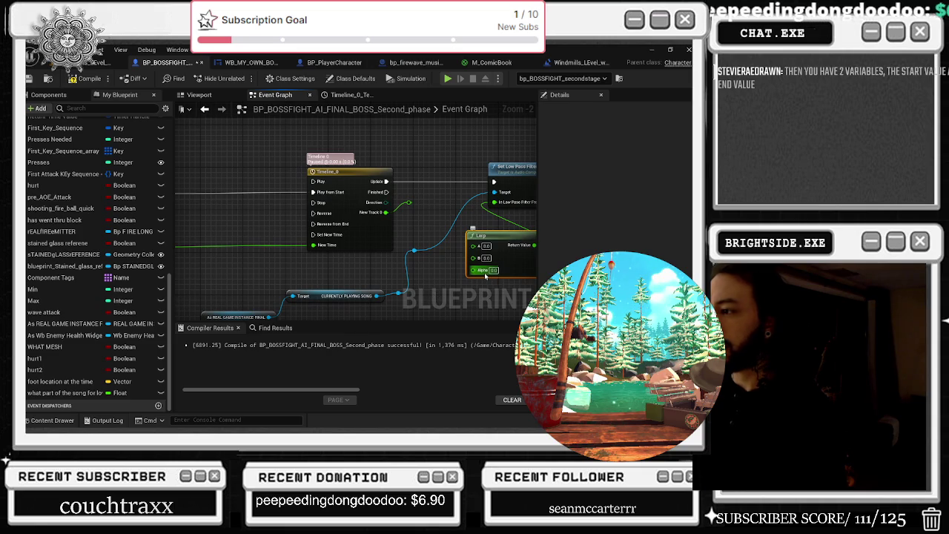
left_click_drag(486, 274, 170, 265)
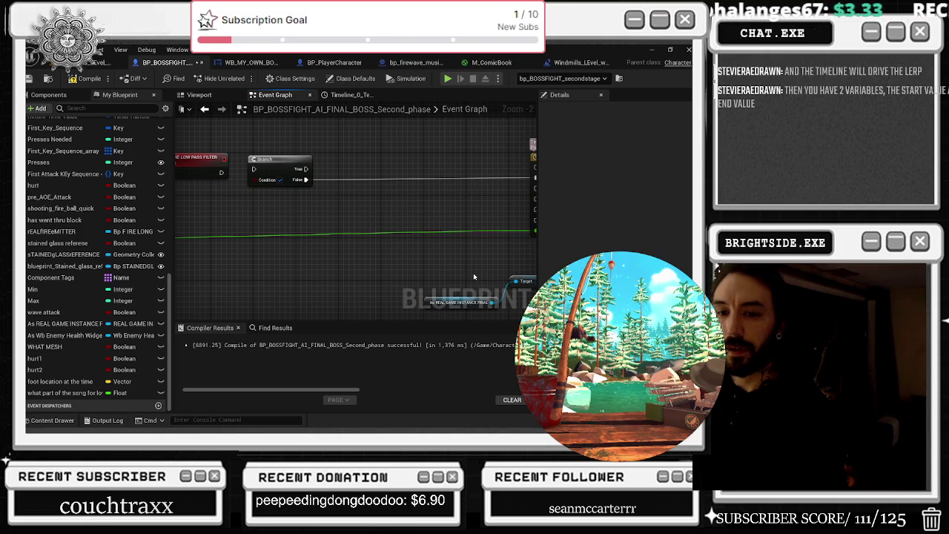
left_click_drag(377, 261, 417, 225)
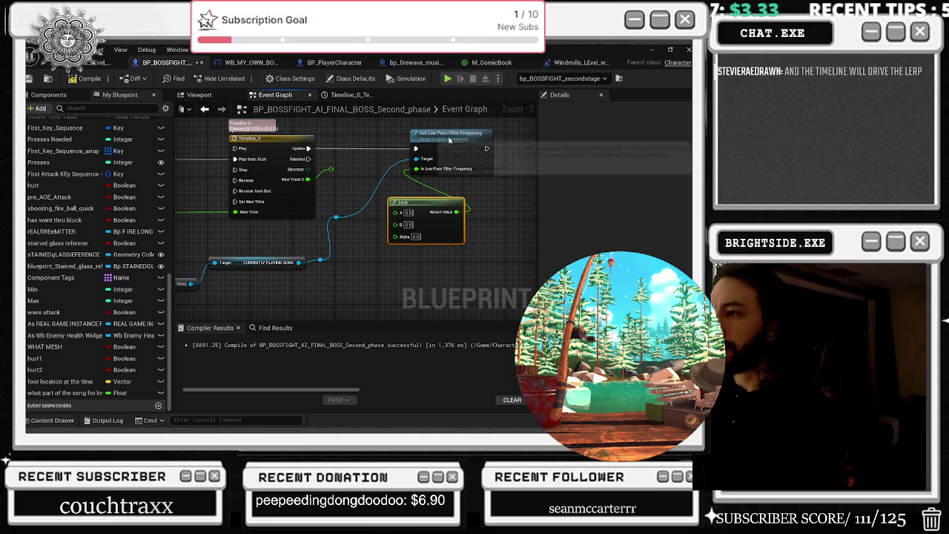
left_click_drag(445, 138, 460, 133)
left_click_drag(426, 202, 416, 202)
left_click_drag(330, 169, 382, 236)
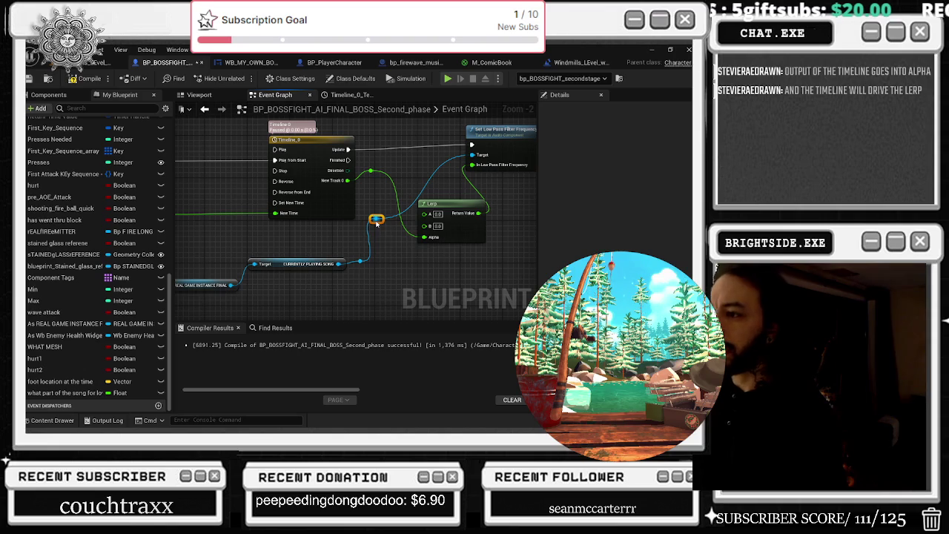
left_click_drag(375, 224, 385, 267)
mouse_move(300, 224)
left_mouse_down()
mouse_move(438, 216)
mouse_move(362, 228)
mouse_move(383, 221)
left_mouse_up()
scroll(383, 221, "down", 3)
Move the audio target node lower and drop the wire's reroute point to tidy it
left_click(351, 187)
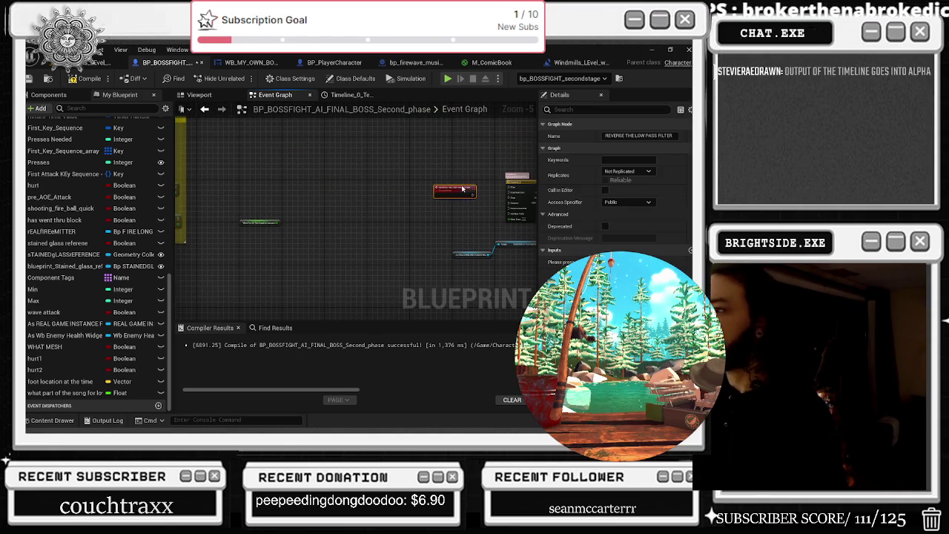
scroll(387, 191, "up", 4)
scroll(442, 201, "down", 4)
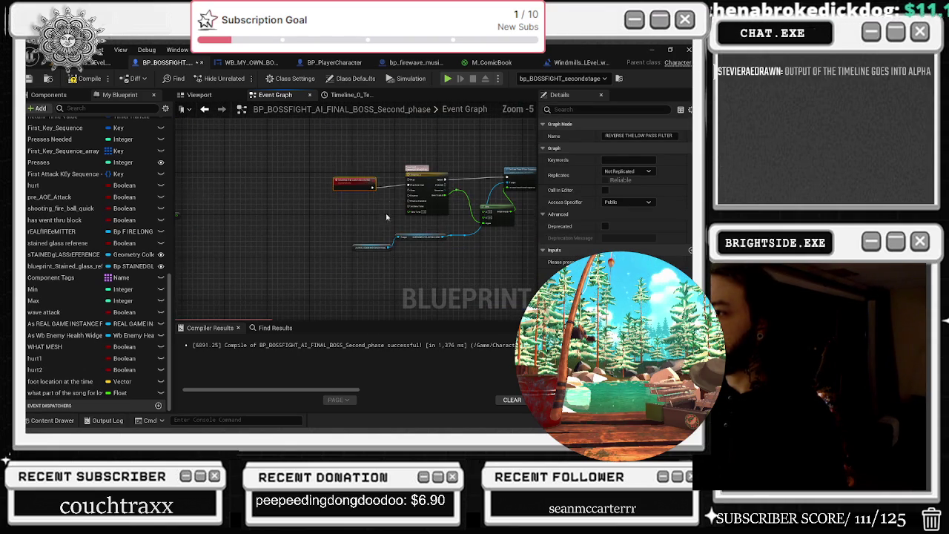
left_click(404, 221)
left_click_drag(400, 225, 436, 281)
mouse_move(384, 231)
left_mouse_down()
mouse_move(477, 296)
mouse_move(400, 152)
mouse_move(395, 162)
mouse_move(415, 202)
left_mouse_up()
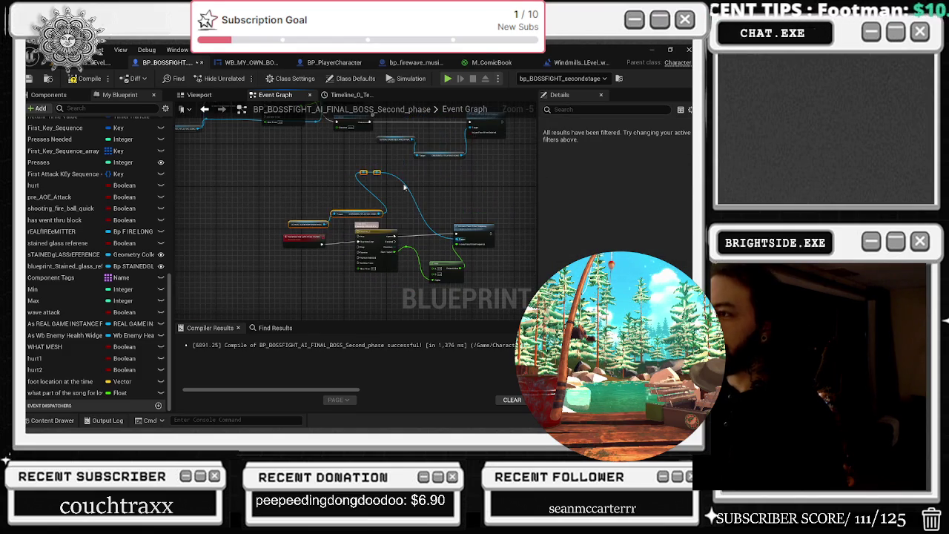
left_click_drag(361, 168, 379, 201)
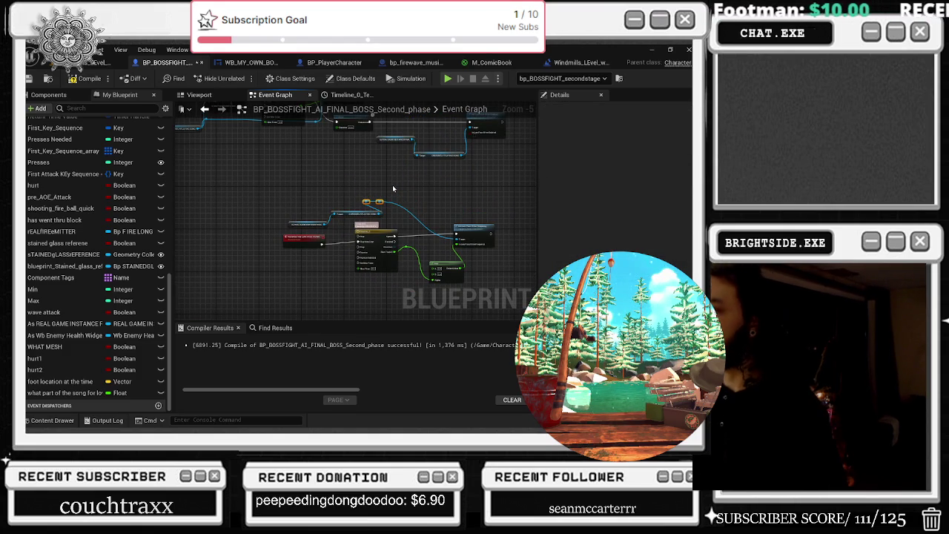
Place the song-part variable beside Timeline_0 and move the Lerp node up and left
scroll(402, 181, "up", 1)
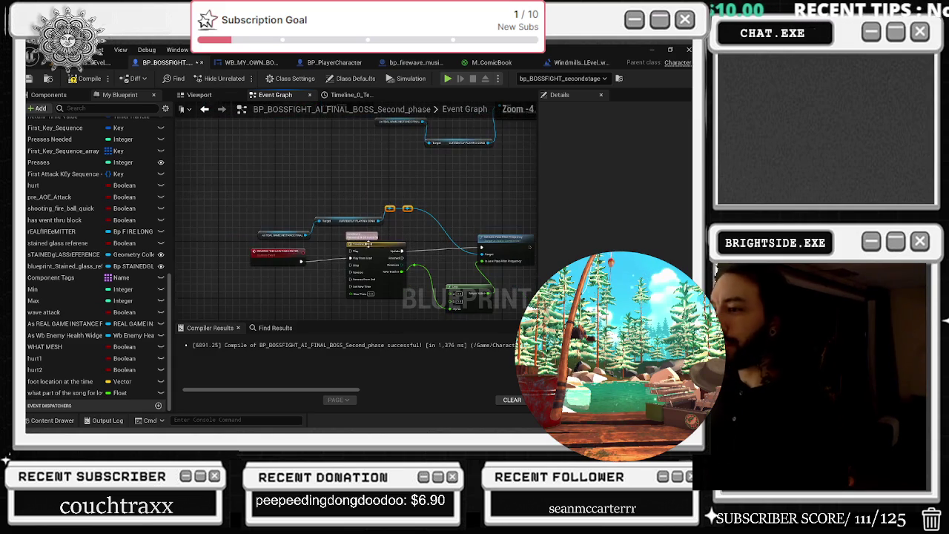
left_click(285, 259)
mouse_move(285, 252)
left_mouse_down()
mouse_move(311, 230)
mouse_move(252, 215)
mouse_move(297, 206)
left_mouse_up()
mouse_move(215, 226)
left_mouse_down()
mouse_move(508, 258)
mouse_move(355, 257)
left_mouse_up()
scroll(355, 257, "up", 3)
left_click_drag(465, 211, 435, 187)
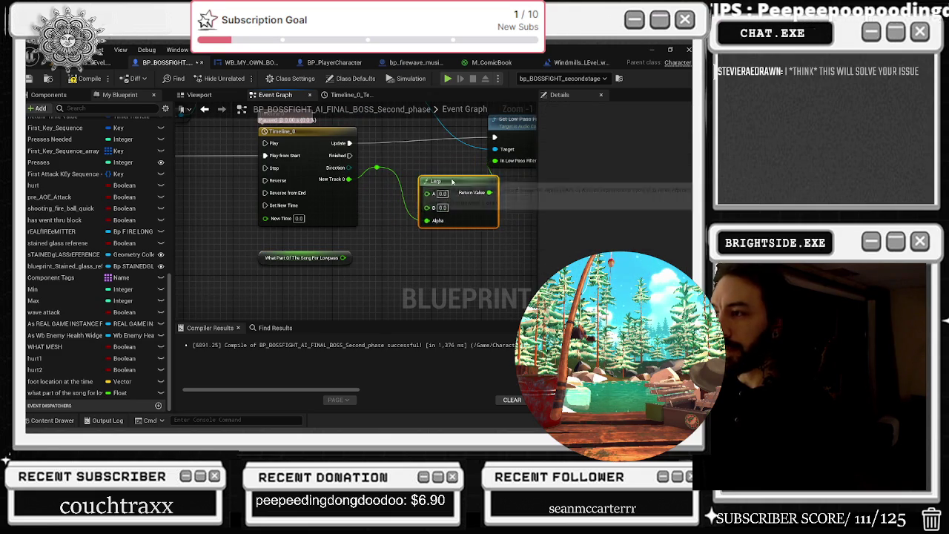
left_click_drag(407, 220, 406, 267)
Add a Select node feeding the Lerp and give it a third option
type("se")
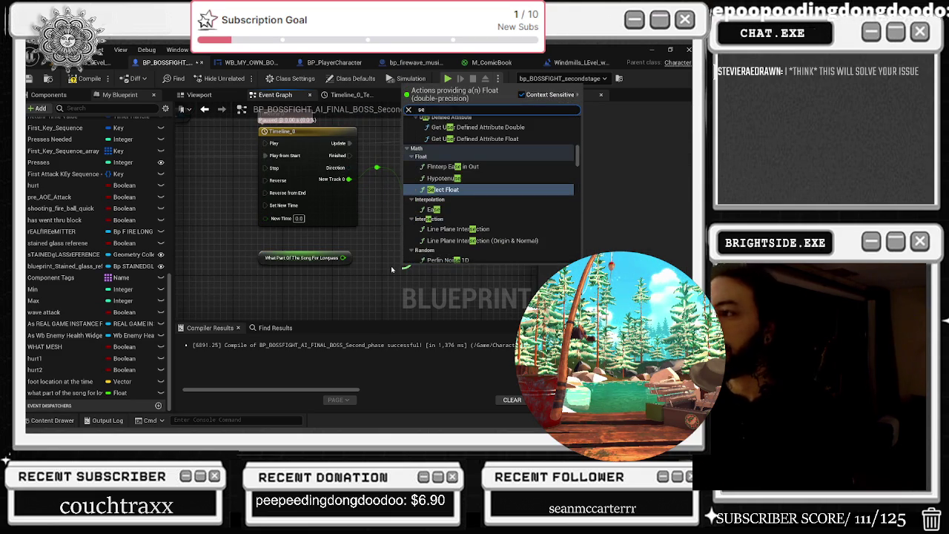
type("lect")
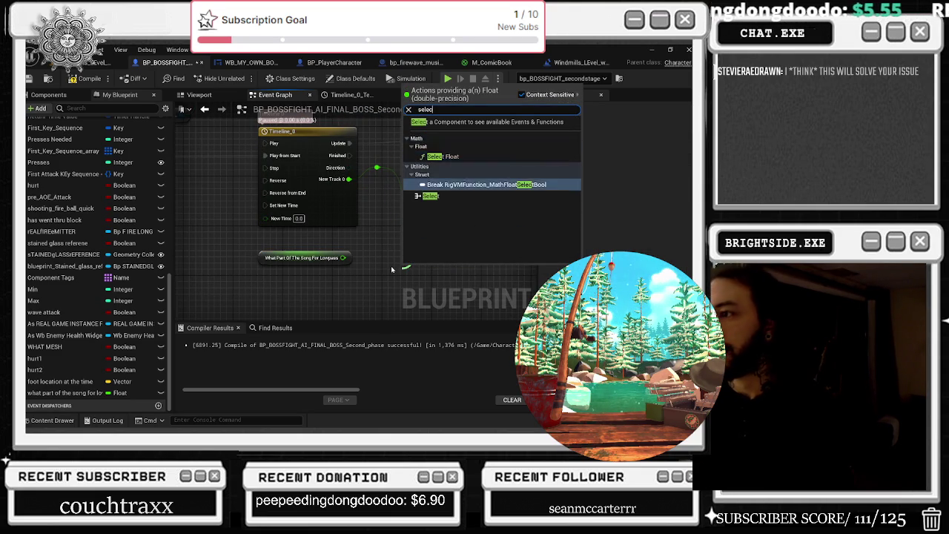
key("Return")
mouse_move(419, 267)
left_mouse_down()
mouse_move(404, 216)
mouse_move(327, 218)
mouse_move(219, 242)
mouse_move(216, 259)
left_mouse_up()
mouse_move(349, 223)
left_mouse_down()
mouse_move(332, 220)
mouse_move(341, 206)
left_mouse_up()
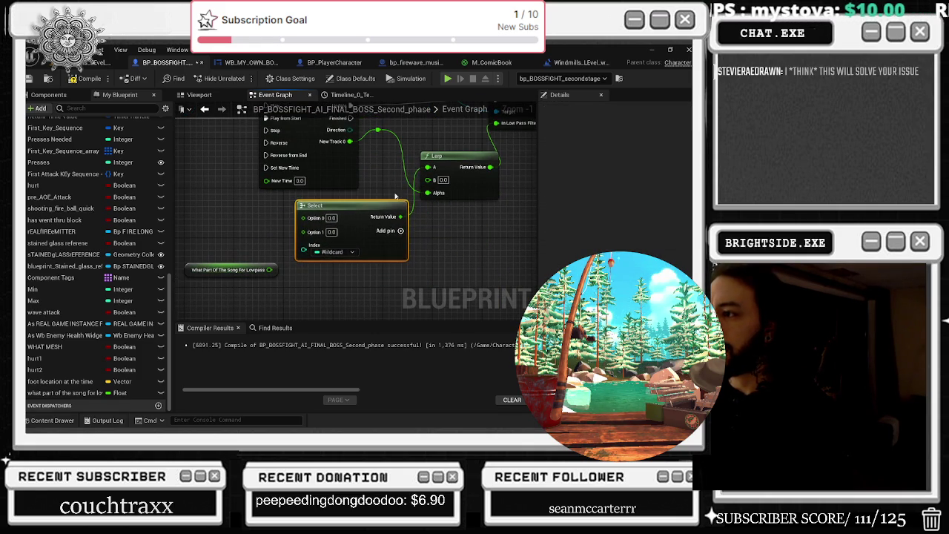
left_click_drag(466, 157, 466, 174)
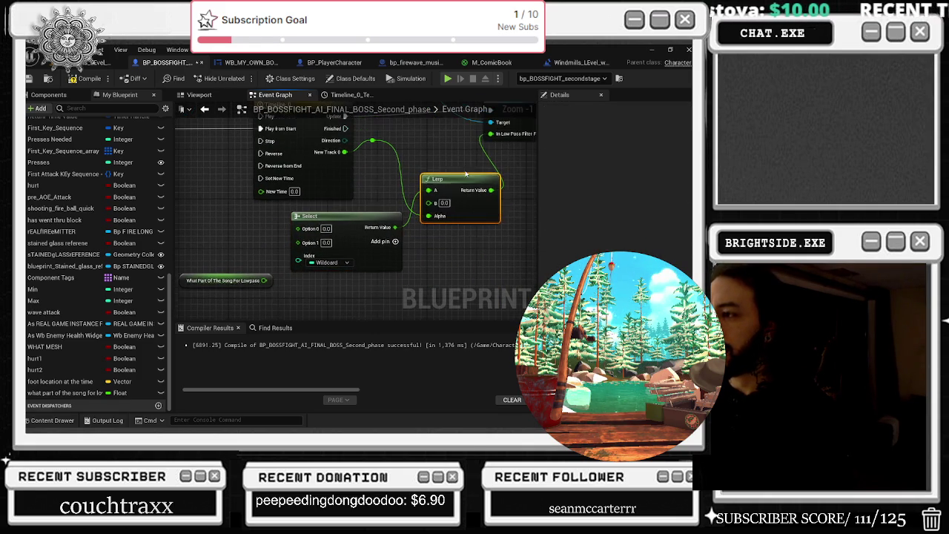
left_click(395, 242)
left_click_drag(395, 243, 462, 227)
Try a Select Float fed by the lowpass getter, then delete it
left_click(293, 265)
left_click_drag(297, 265, 248, 257)
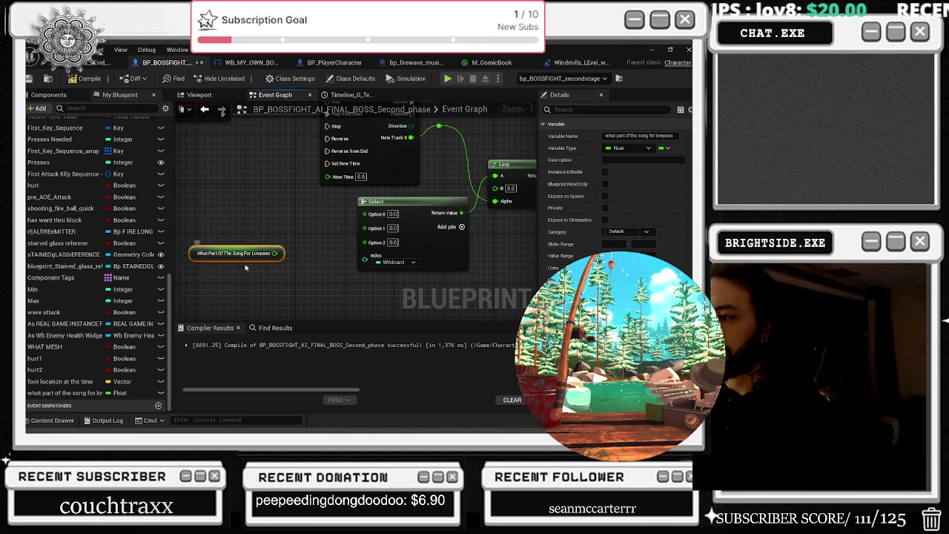
mouse_move(338, 278)
left_mouse_down()
mouse_move(326, 258)
mouse_move(319, 265)
left_mouse_up()
type("selec")
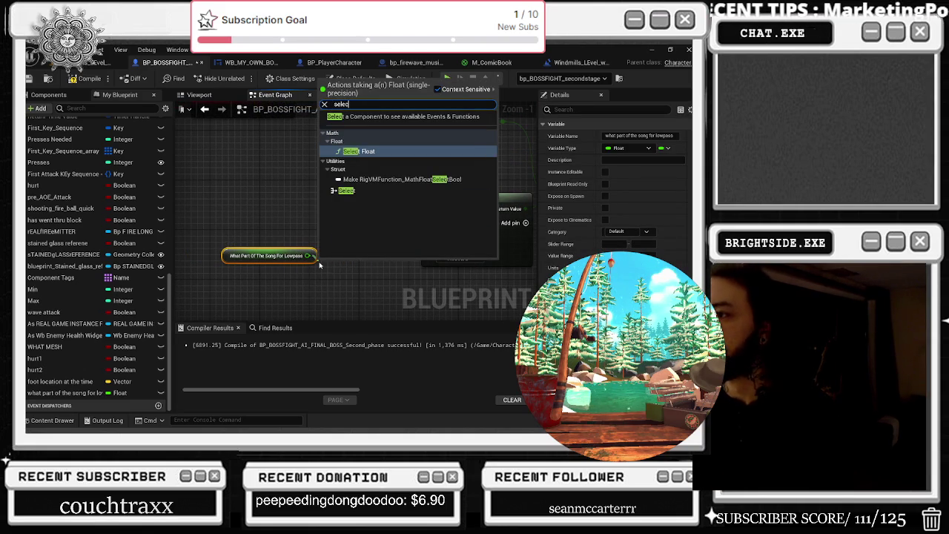
left_click(358, 151)
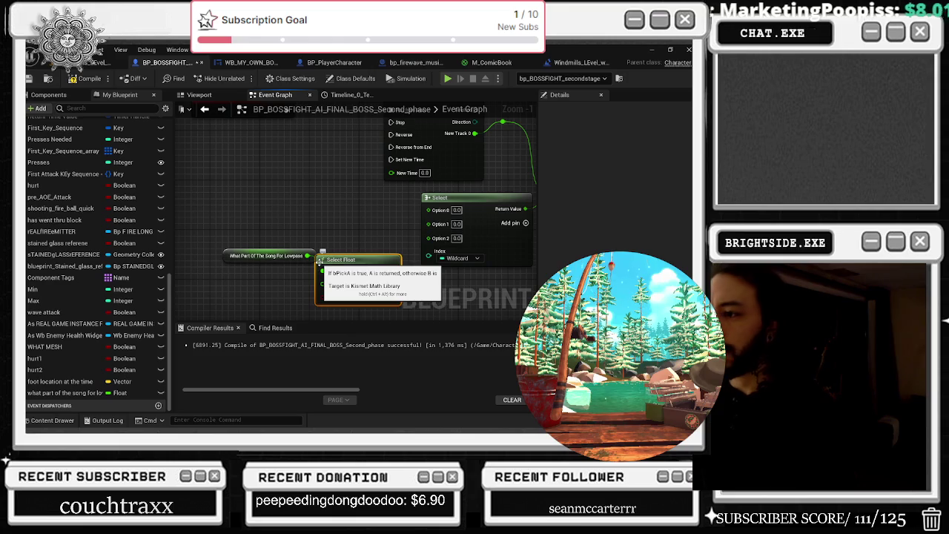
key("Delete")
Add a wildcard Select from the getter, then delete the getter and the extra Select
left_click_drag(307, 256, 319, 264)
type("secx")
key("BackSpace")
key("BackSpace")
type("lec")
key("Return")
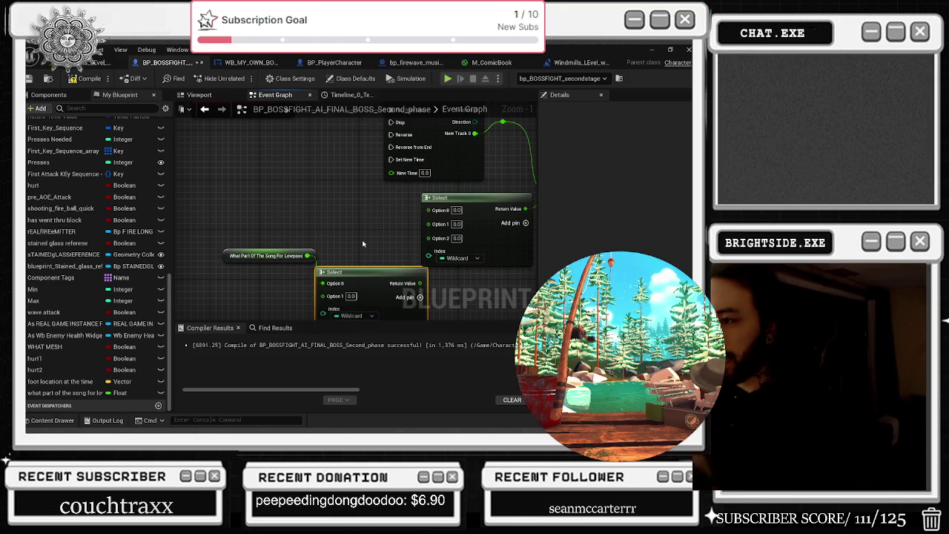
mouse_move(362, 239)
left_mouse_down()
mouse_move(354, 206)
mouse_move(297, 193)
left_mouse_up()
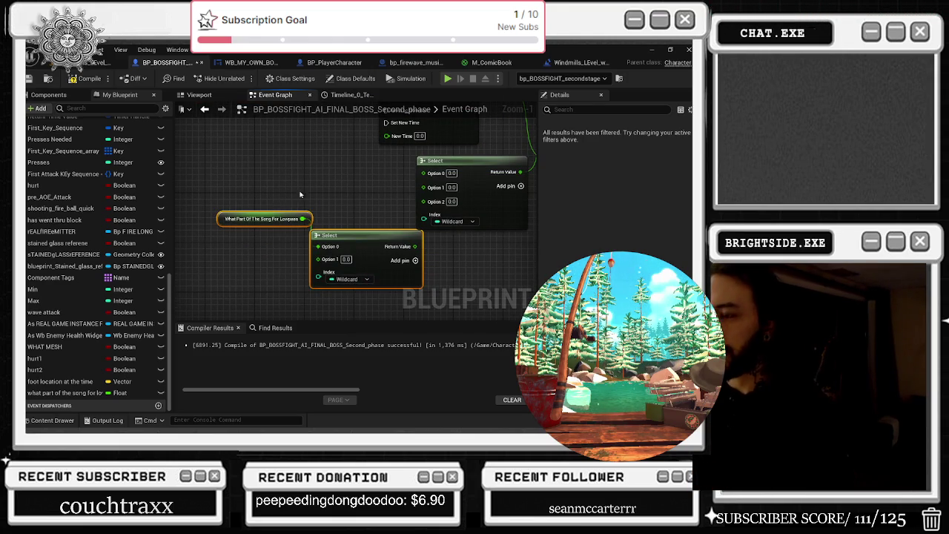
key("Delete")
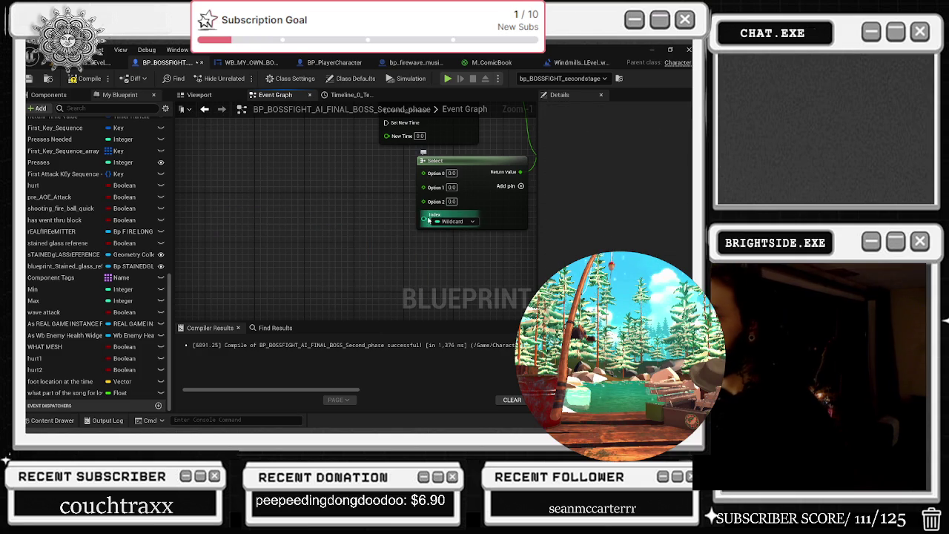
left_click(67, 393)
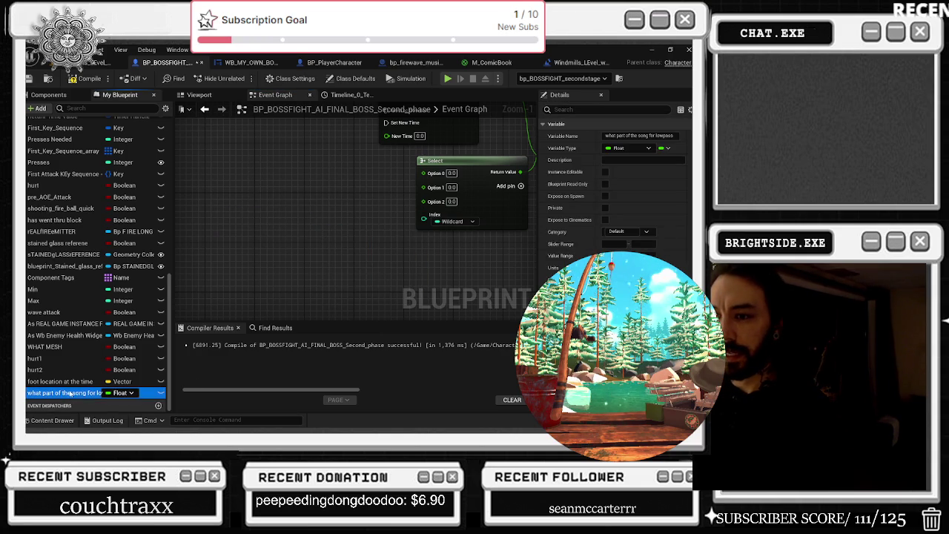
Find the lowpass variable's references and remove its setter from the reset chain, rewiring around it
right_click(72, 392)
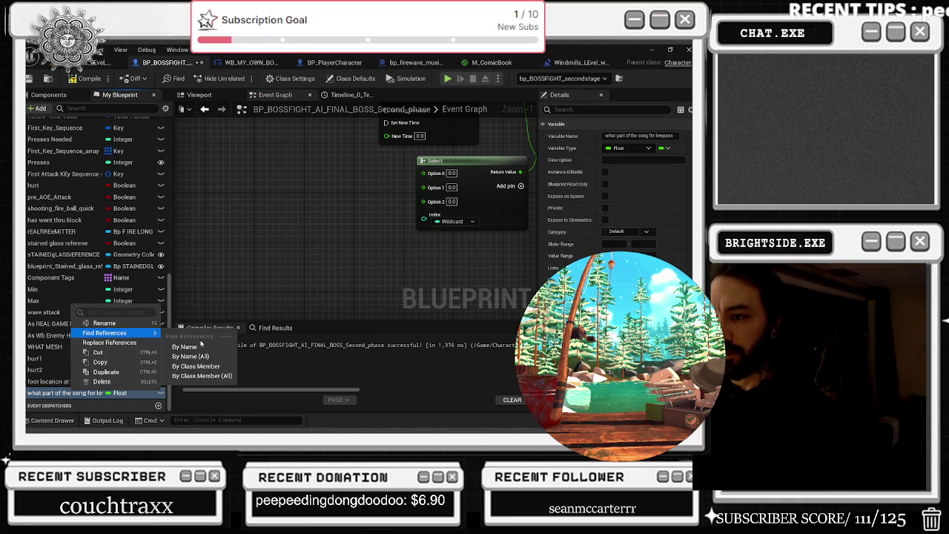
left_click(331, 385)
double_click(304, 375)
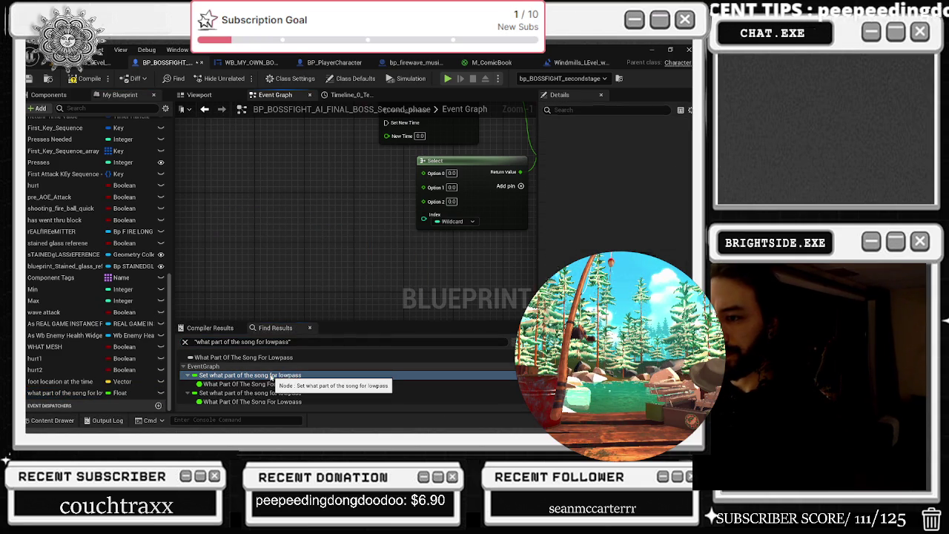
double_click(304, 392)
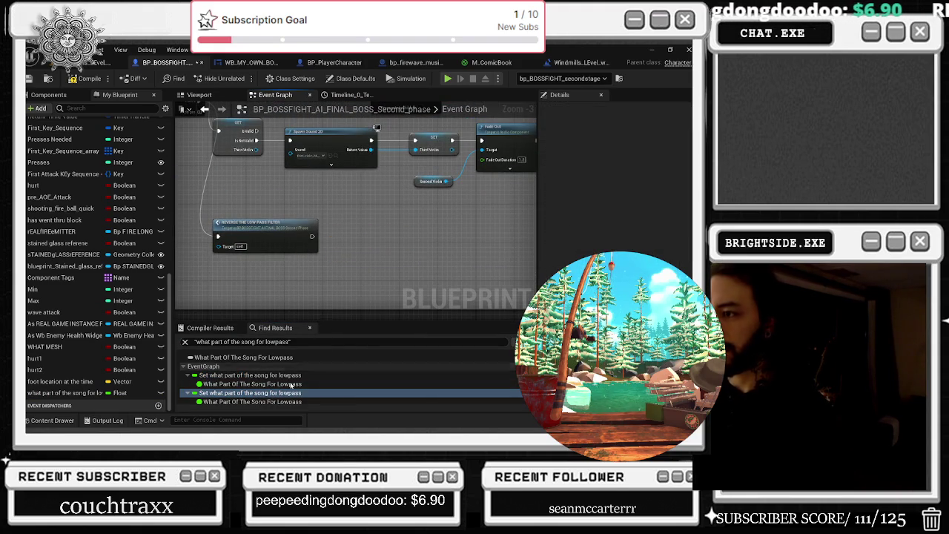
scroll(296, 378, "down", 1)
double_click(296, 391)
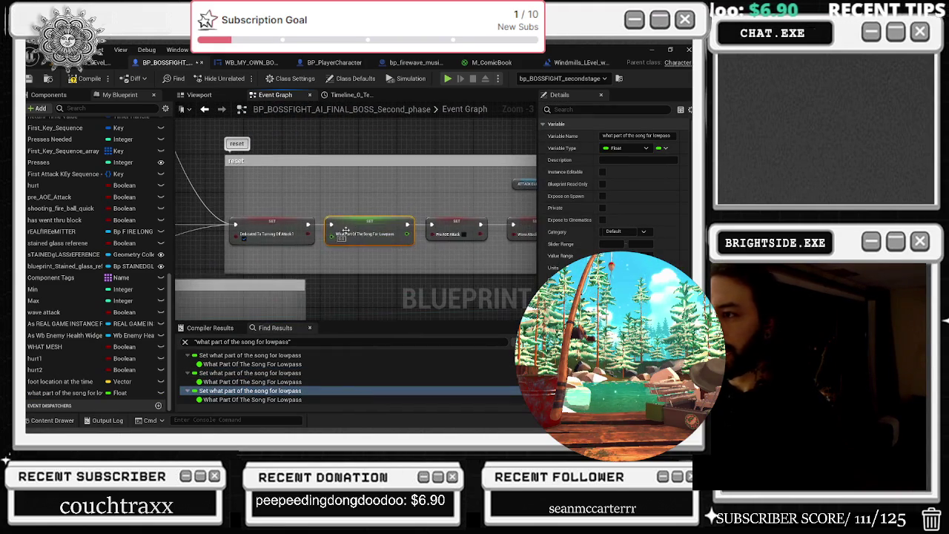
left_click_drag(309, 223, 433, 226)
key("Delete")
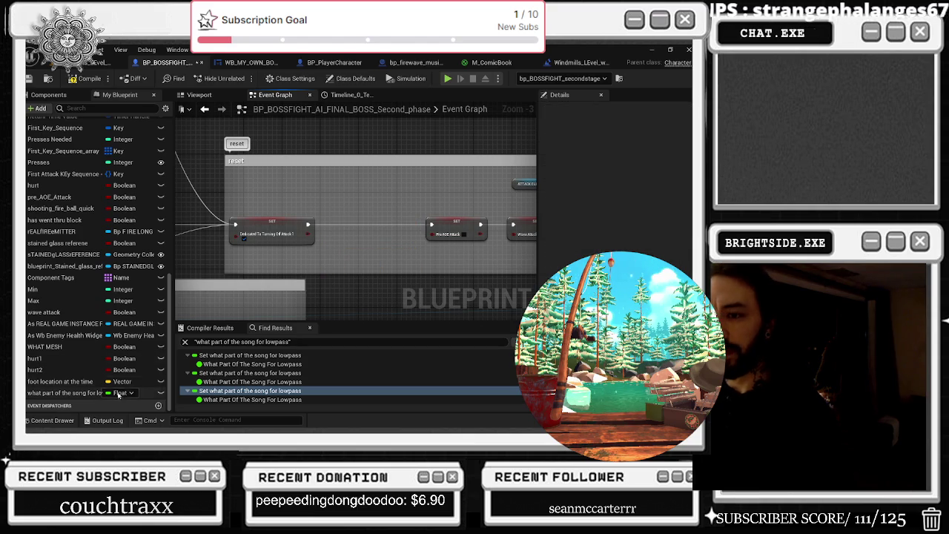
Change the lowpass variable's type to Integer and compile
left_click(119, 392)
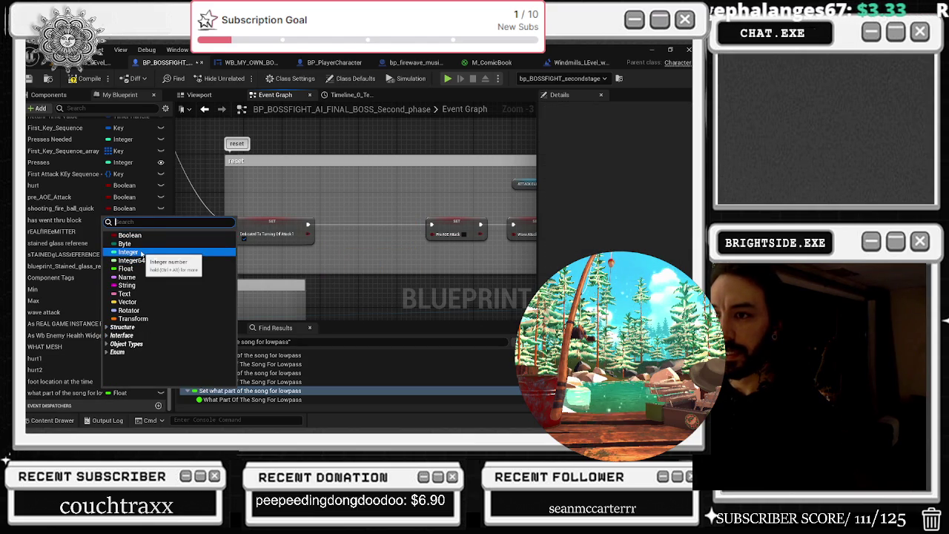
left_click(380, 212)
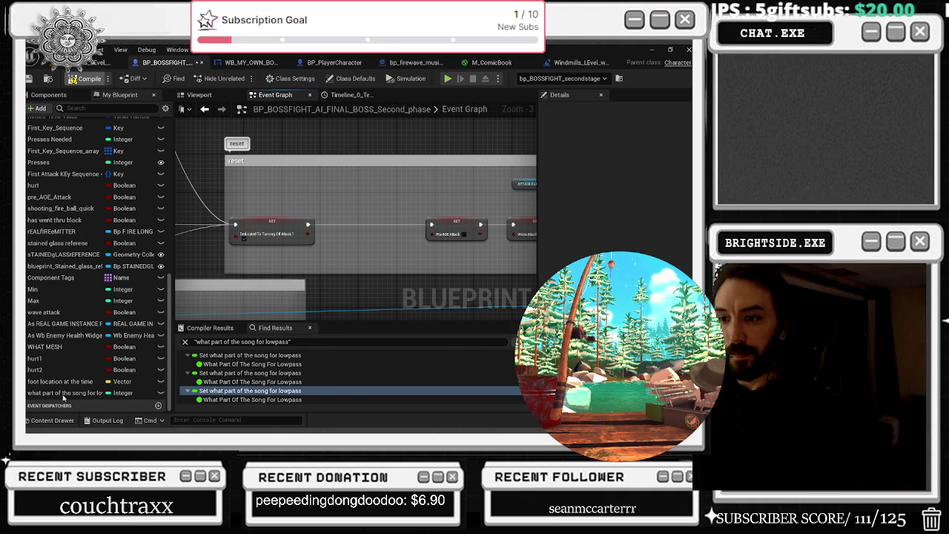
key("F7")
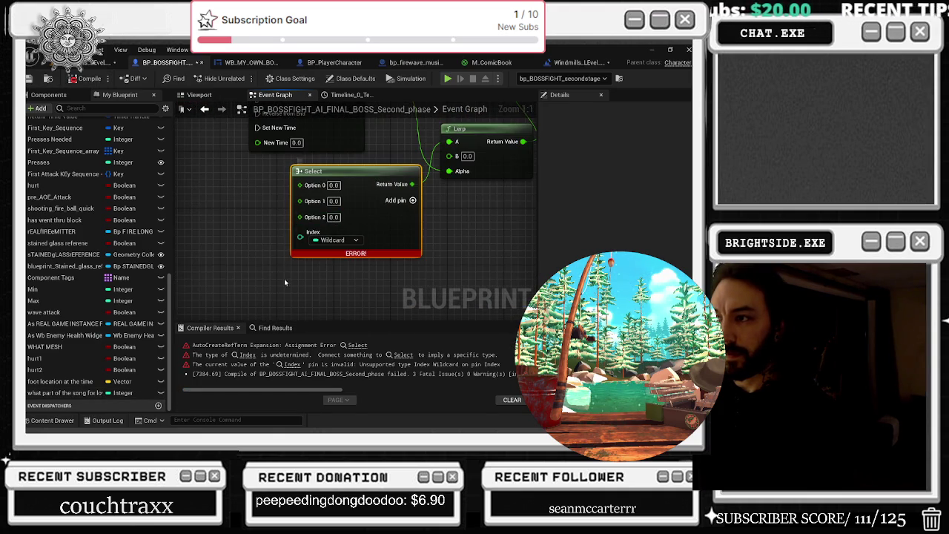
Drop a lowpass variable getter beside the Select node and arrange it with Timeline_0 and the Lerp
mouse_move(65, 392)
left_mouse_down()
mouse_move(360, 261)
mouse_move(315, 233)
left_mouse_up()
mouse_move(435, 259)
left_mouse_down()
mouse_move(316, 285)
mouse_move(320, 303)
mouse_move(325, 289)
left_mouse_up()
left_click_drag(383, 233, 361, 227)
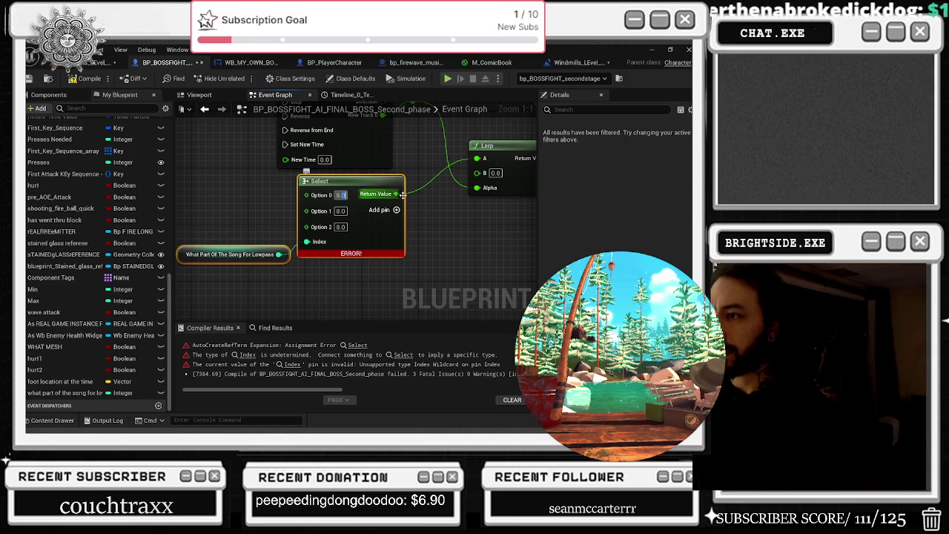
mouse_move(497, 152)
left_mouse_down()
mouse_move(462, 217)
mouse_move(442, 218)
mouse_move(420, 191)
left_mouse_up()
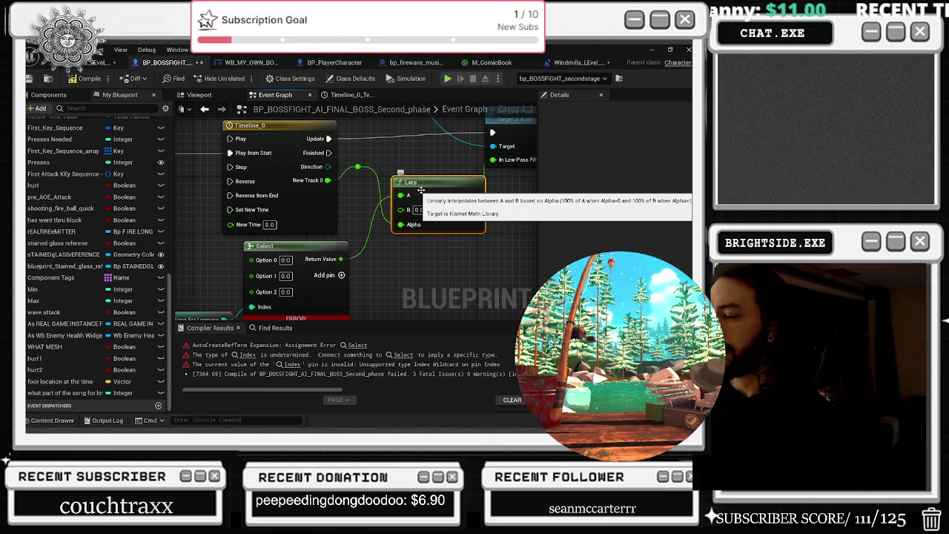
mouse_move(436, 184)
left_mouse_down()
mouse_move(429, 156)
mouse_move(428, 183)
left_mouse_up()
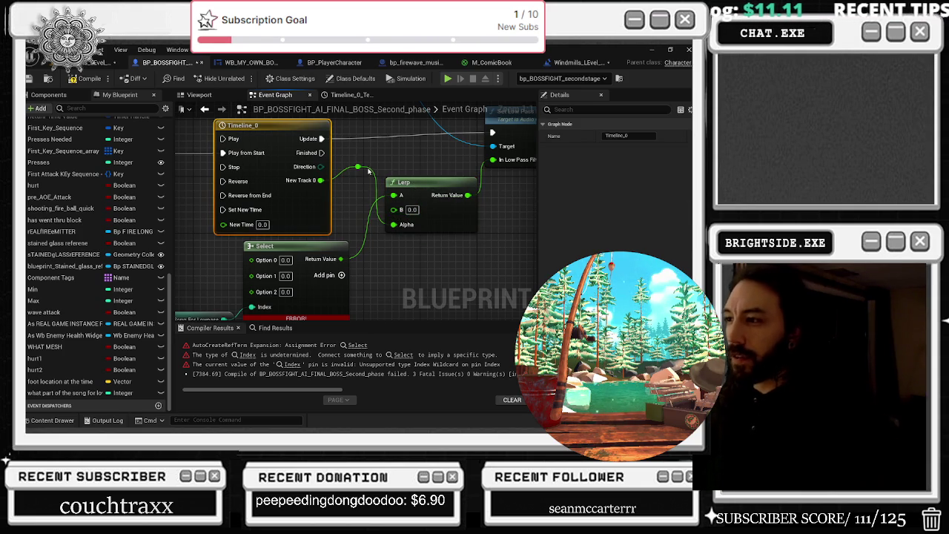
left_click(358, 168)
Lower the reroute knot slightly and set the Select node's Option 0 to 60.0
left_click_drag(355, 169, 356, 184)
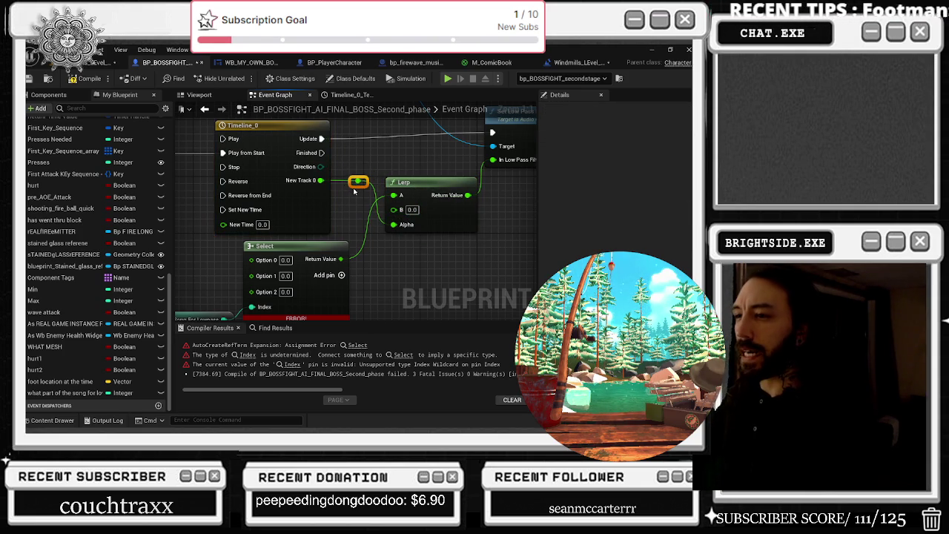
left_click(311, 254)
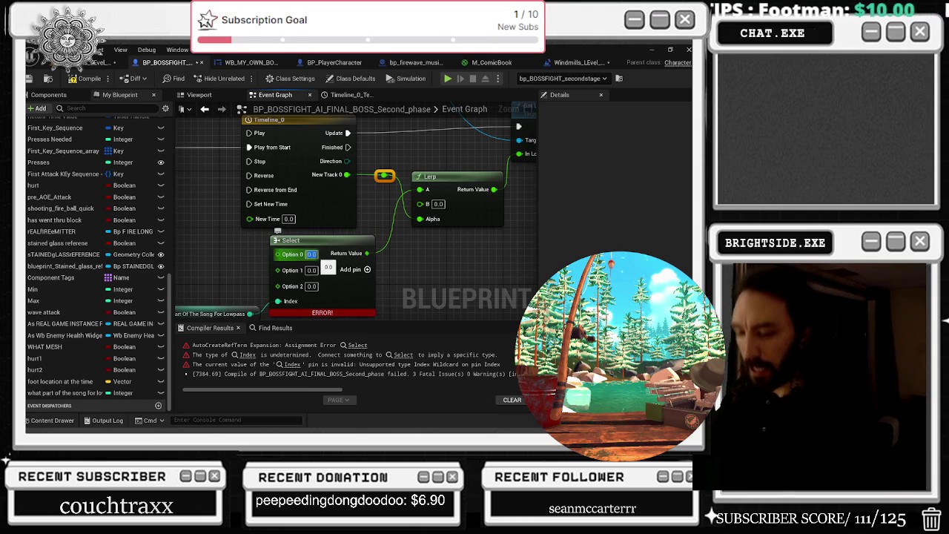
left_click(315, 255)
left_click(417, 284)
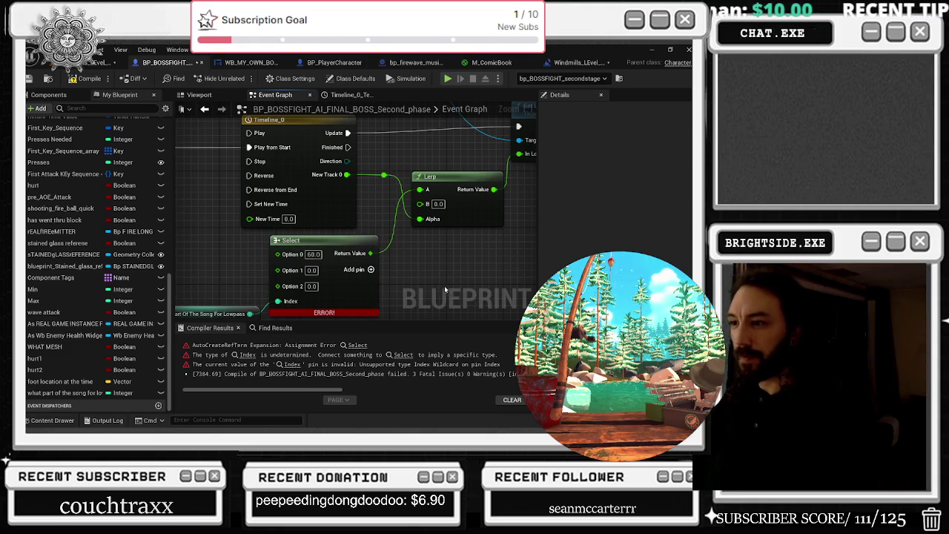
left_click(336, 244)
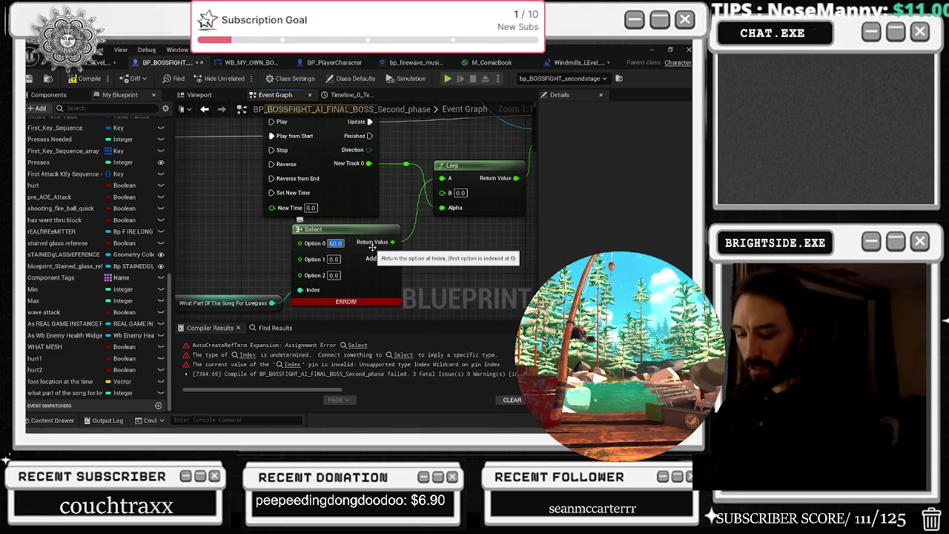
Shift the Select and getter nodes slightly left to tidy the layout
scroll(481, 251, "down", 1)
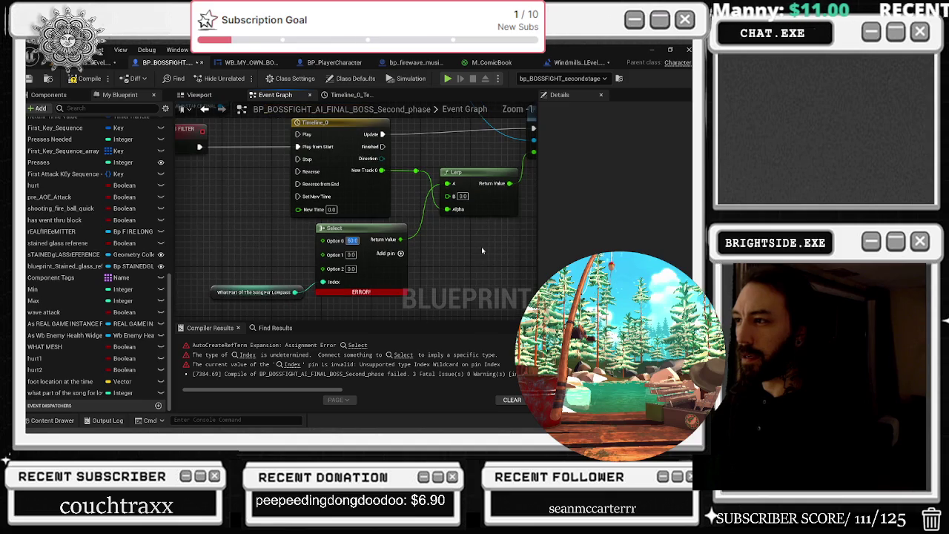
left_click_drag(481, 250, 256, 276)
left_click_drag(348, 211, 335, 212)
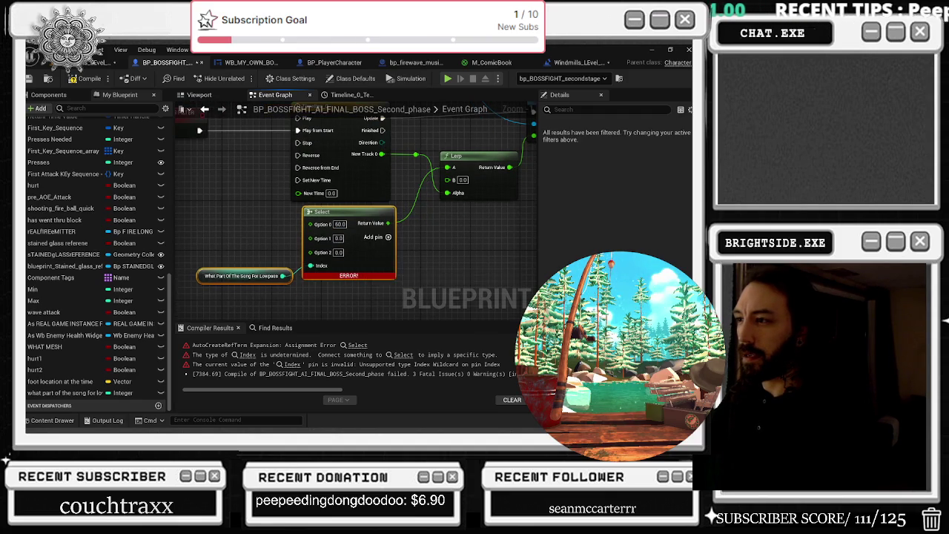
left_click_drag(457, 252, 436, 286)
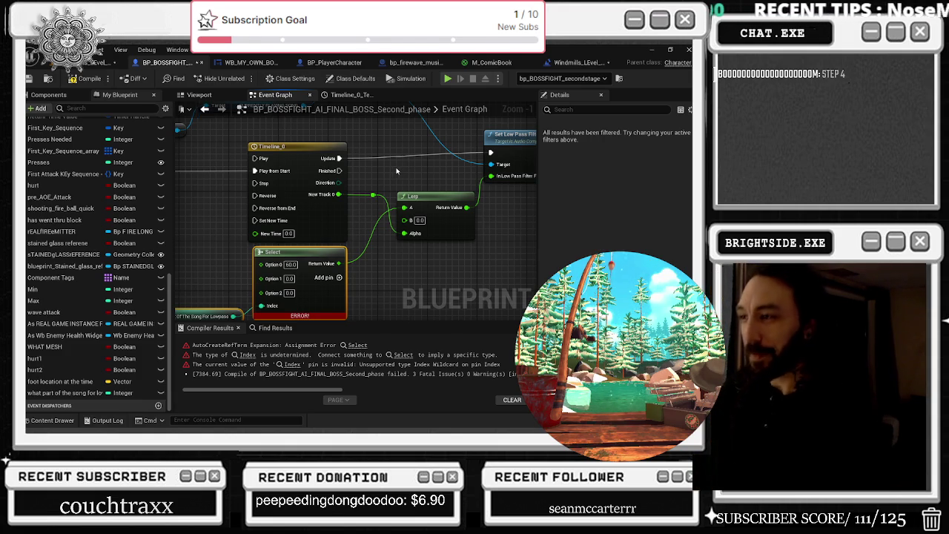
Center the view on the Timeline logic and nudge the low-pass filter node right
left_click(273, 155)
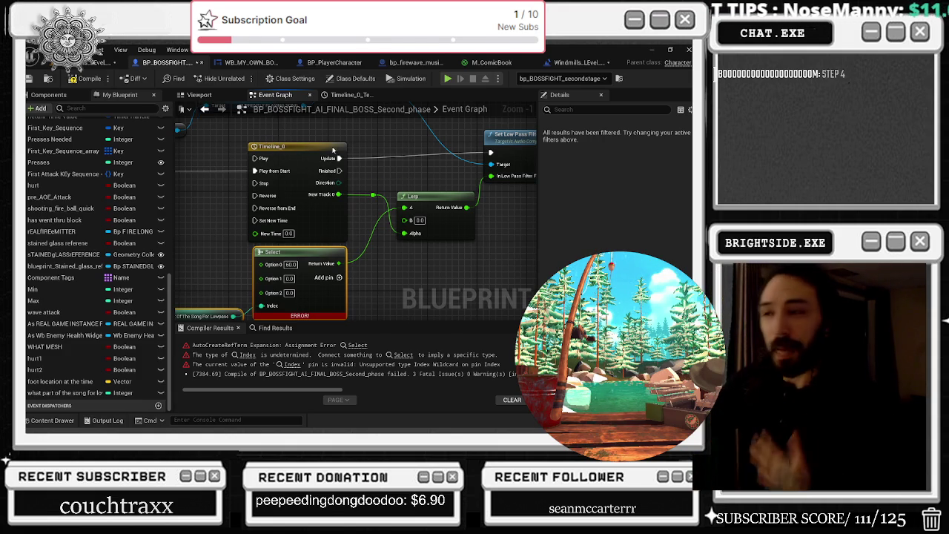
left_click_drag(342, 132, 394, 260)
scroll(394, 260, "down", 4)
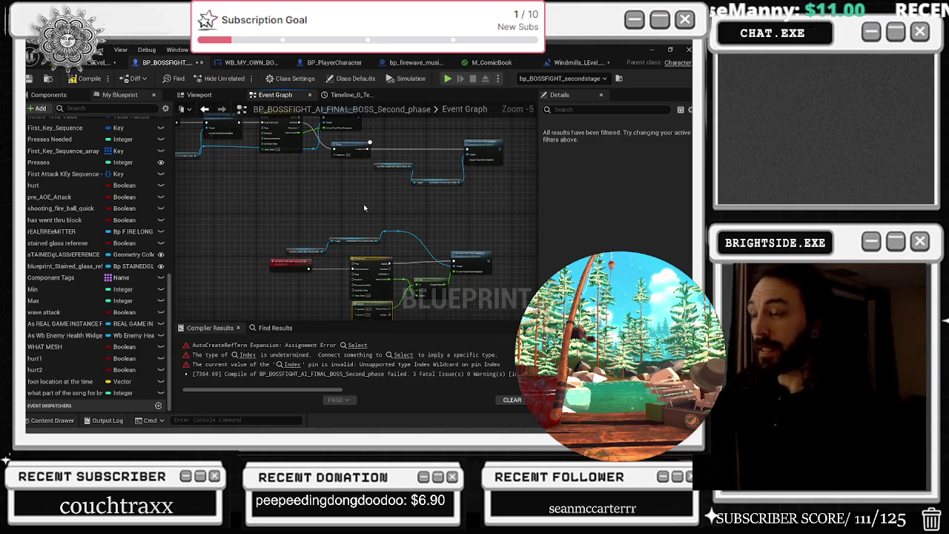
left_click_drag(414, 260, 396, 241)
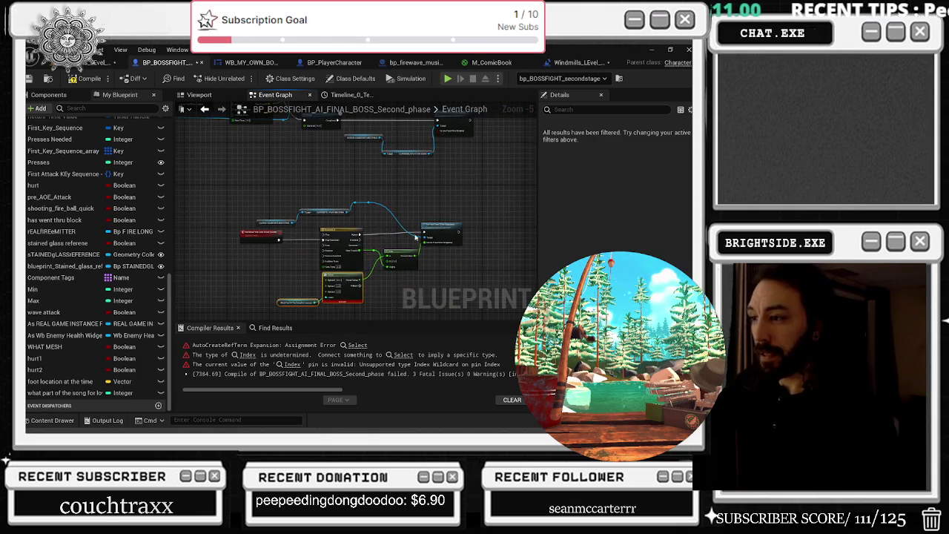
left_click_drag(450, 227, 461, 228)
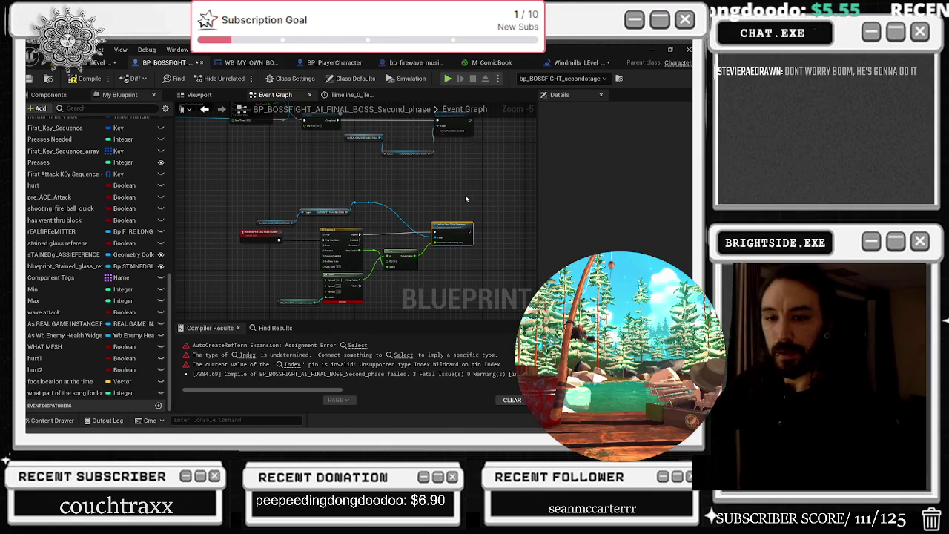
scroll(458, 221, "up", 1)
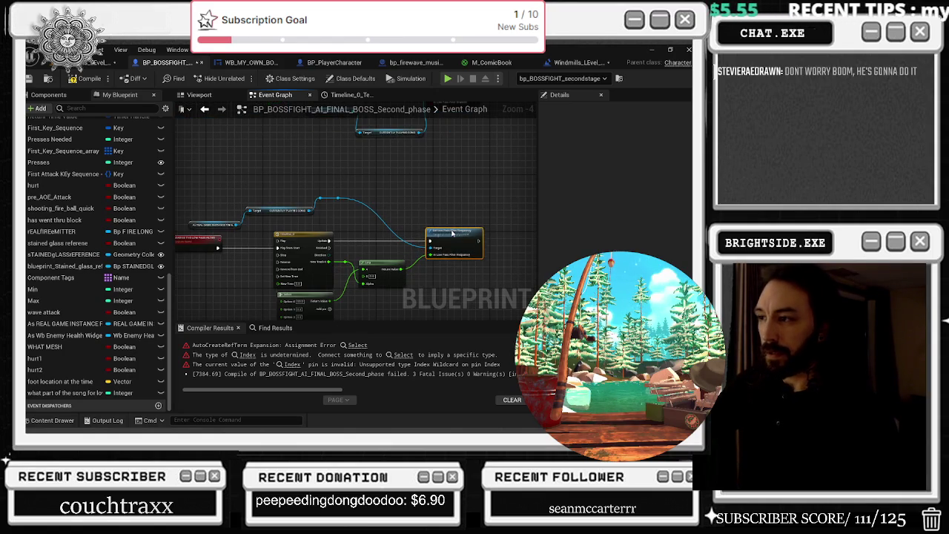
mouse_move(449, 231)
left_mouse_down()
mouse_move(451, 265)
mouse_move(361, 176)
left_mouse_up()
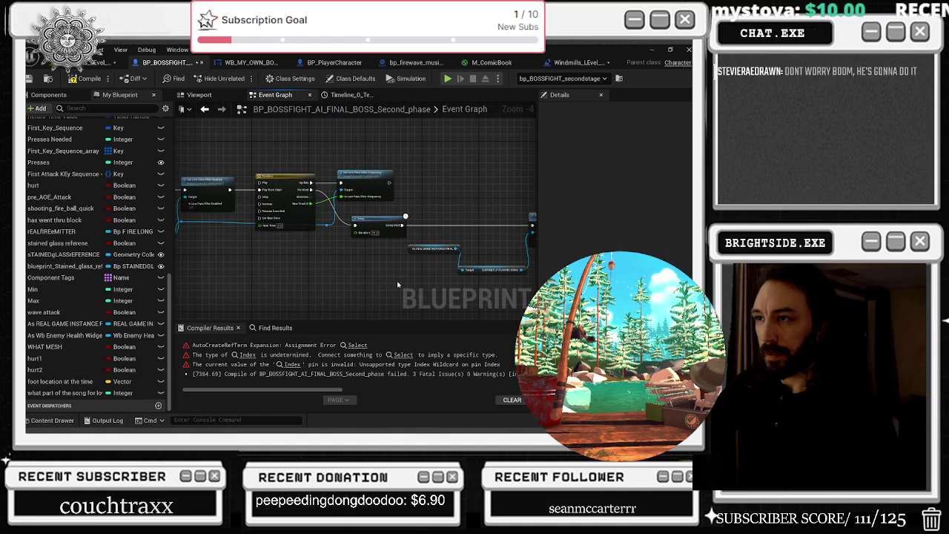
Push the Set Low Pass Filter Frequency node further right, past the Timeline and Delay nodes
left_click_drag(261, 233, 316, 231)
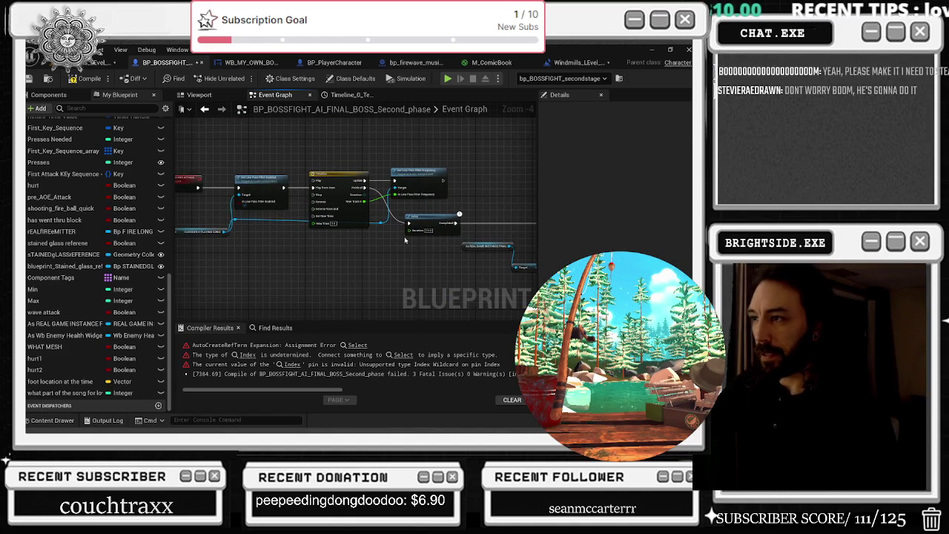
scroll(408, 229, "up", 2)
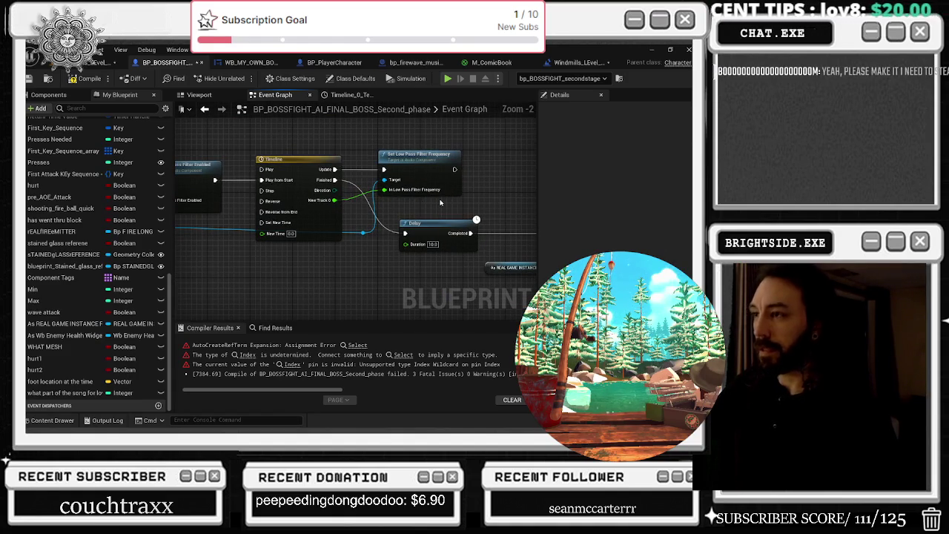
left_click_drag(432, 163, 445, 165)
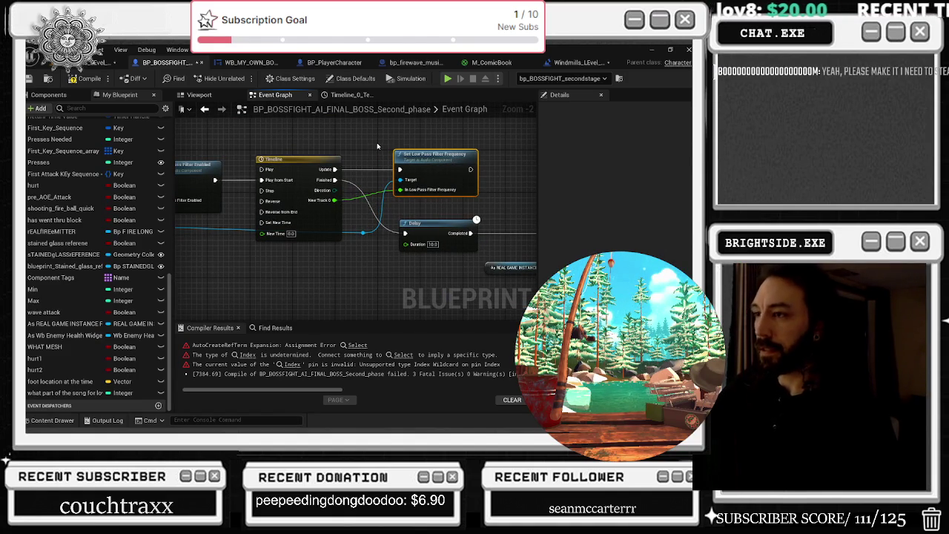
left_click_drag(442, 154, 484, 153)
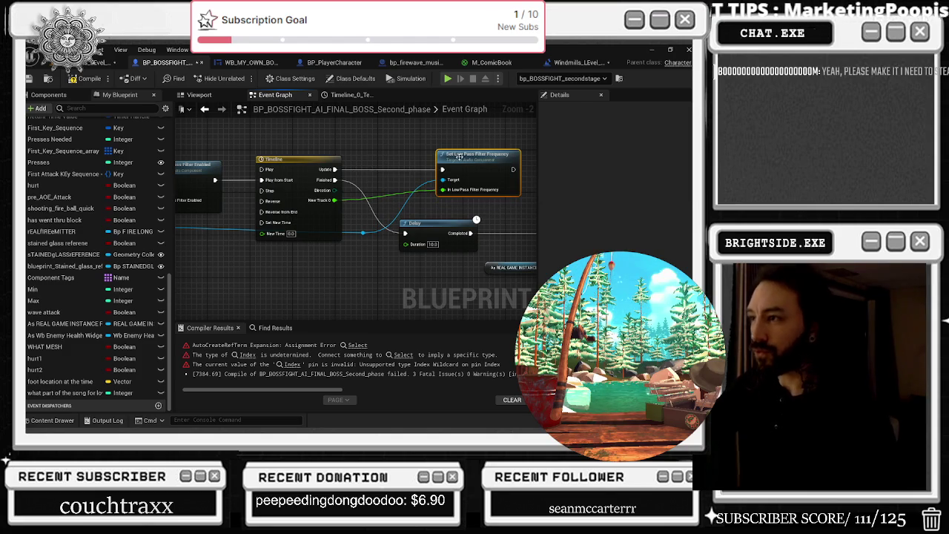
scroll(371, 186, "down", 2)
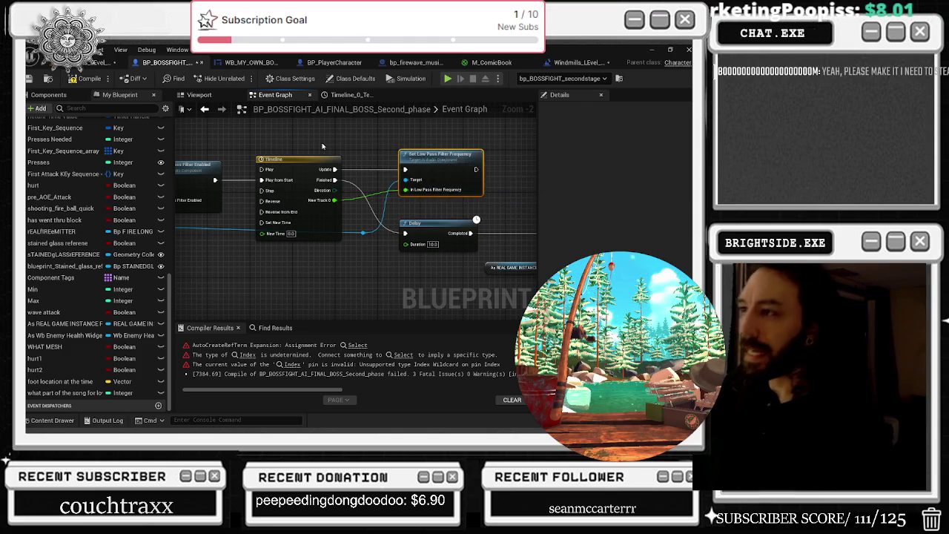
left_click_drag(219, 139, 381, 203)
key("ctrl+z")
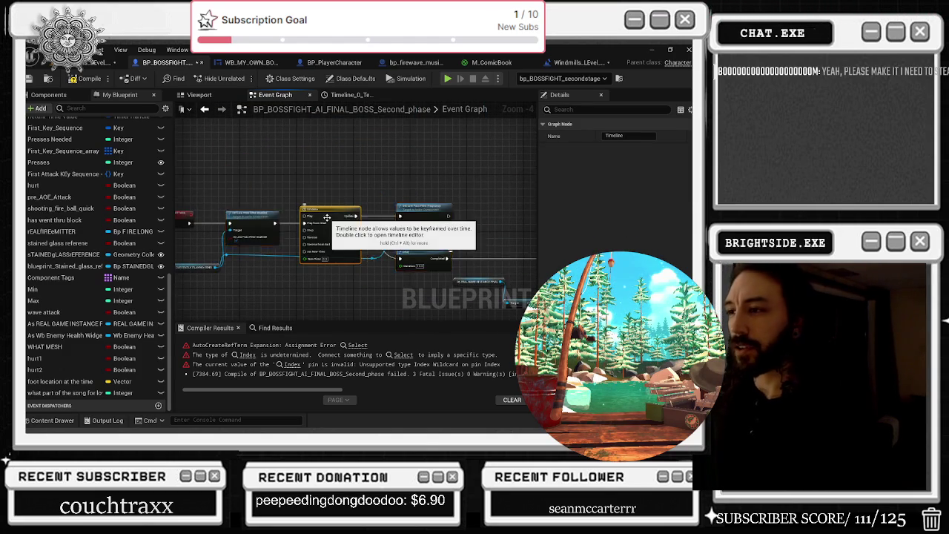
double_click(326, 204)
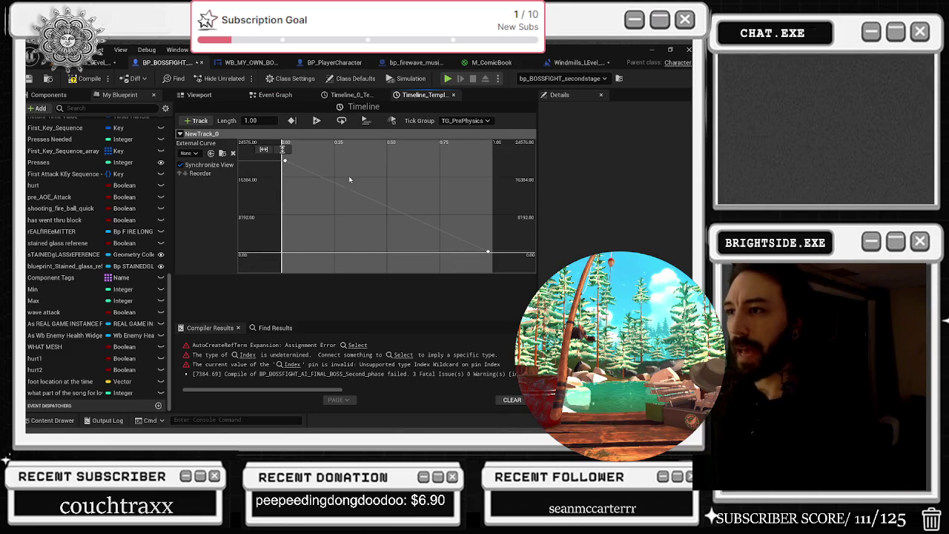
left_click(453, 95)
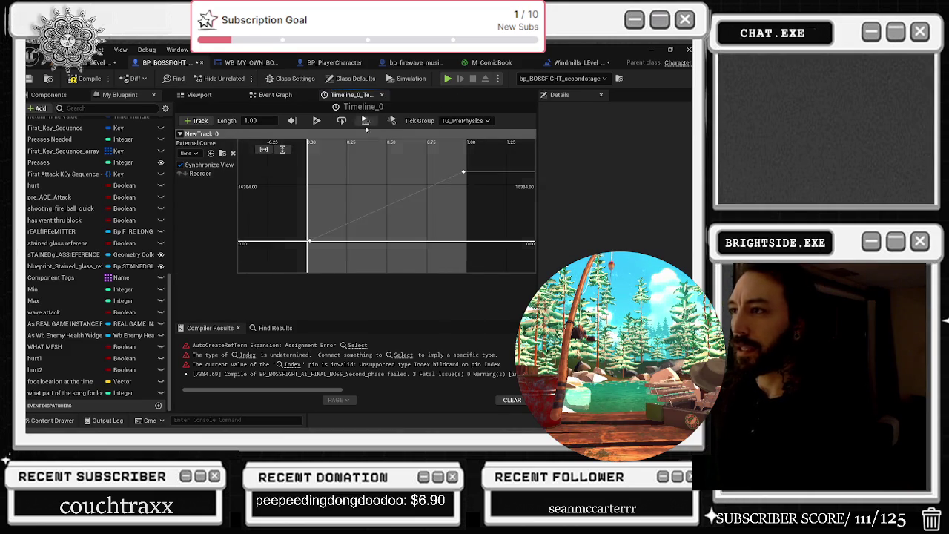
left_click(382, 95)
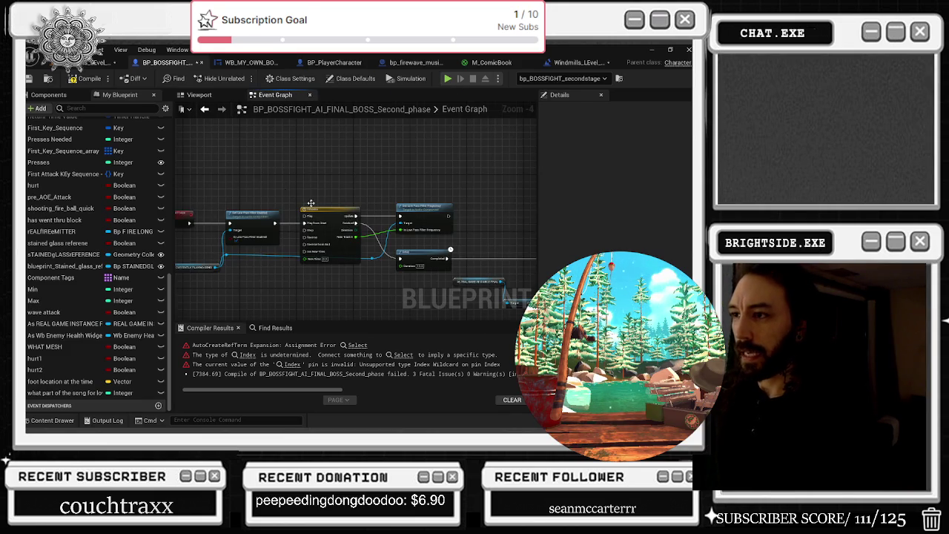
mouse_move(207, 155)
left_mouse_down()
mouse_move(404, 283)
mouse_move(511, 291)
mouse_move(502, 273)
left_mouse_up()
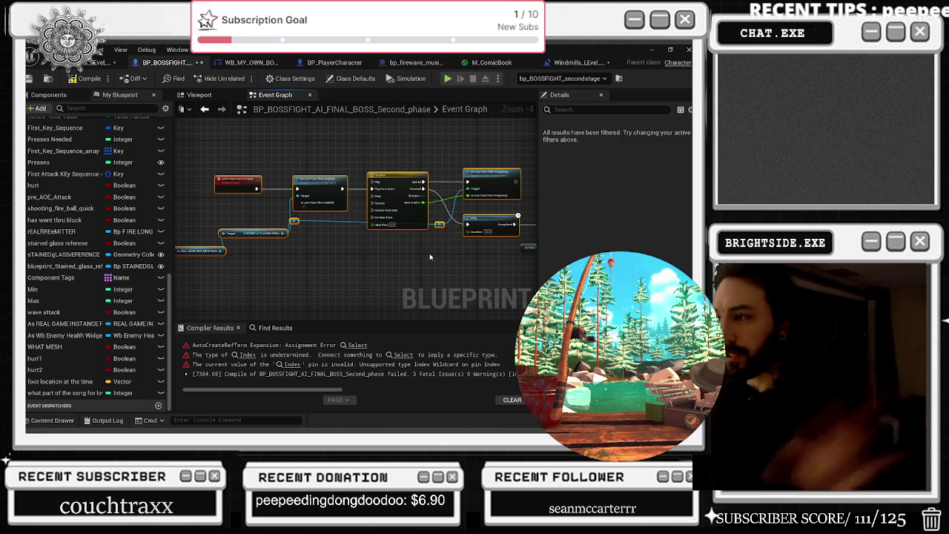
left_click_drag(436, 242, 408, 218)
scroll(381, 170, "down", 4)
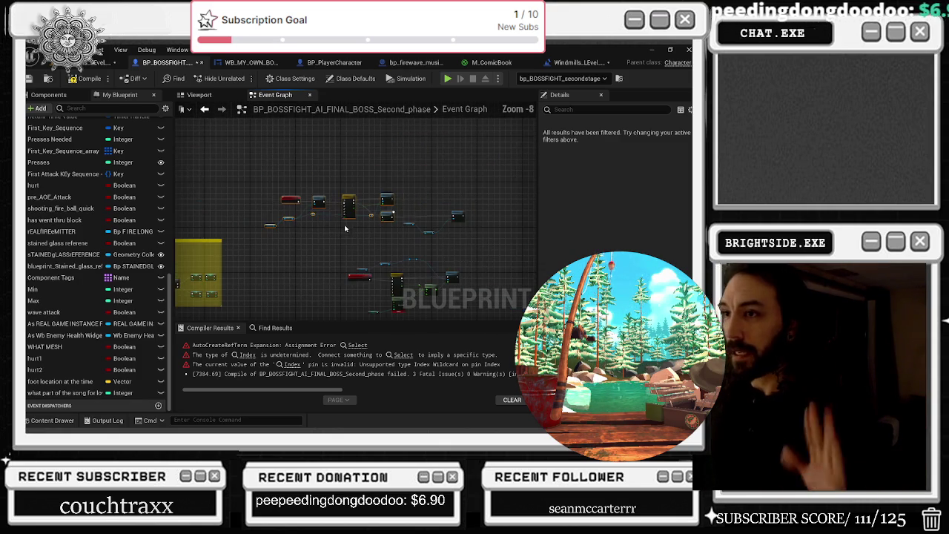
mouse_move(473, 223)
left_mouse_down()
mouse_move(341, 161)
mouse_move(346, 204)
mouse_move(401, 199)
left_mouse_up()
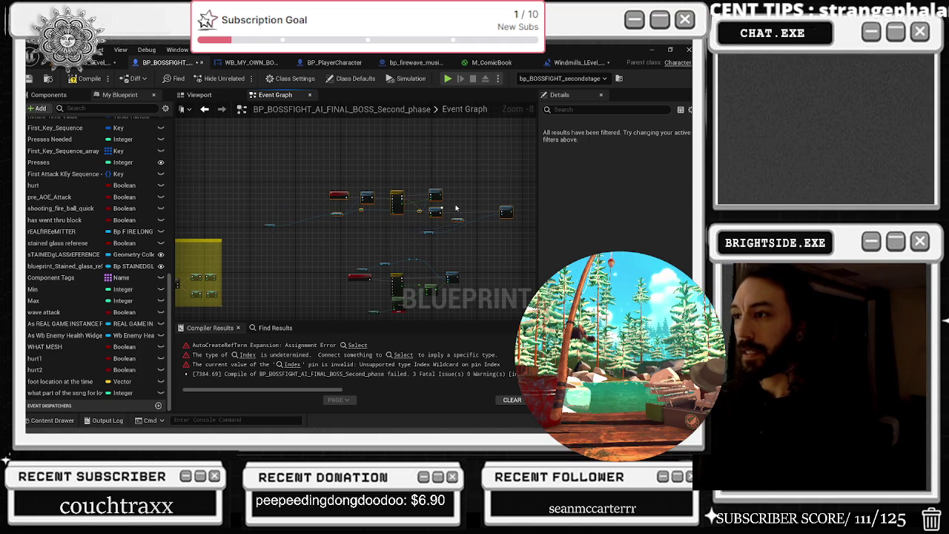
Comment the selected nodes as 'take the music off', salmon-coloured, with Show Bubble When Zoomed on
key("c")
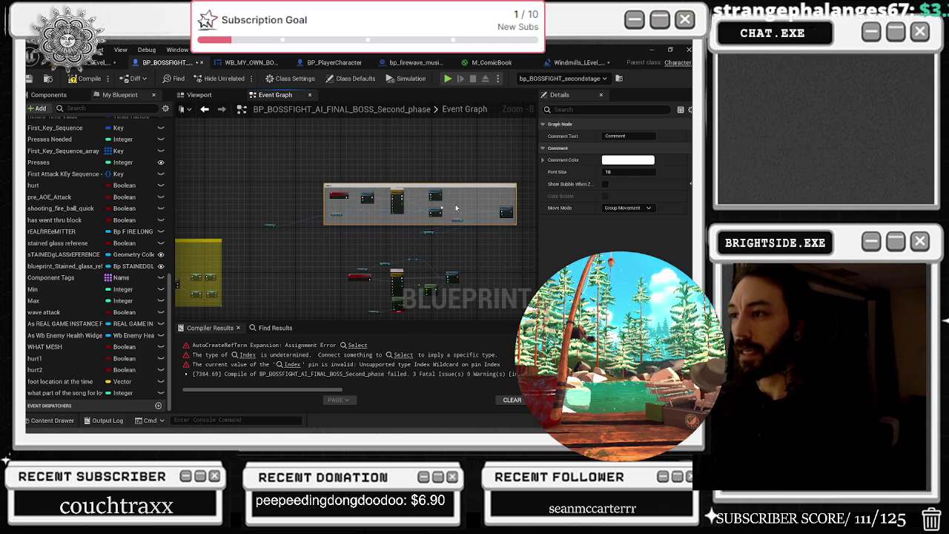
type("take the music off")
key("Return")
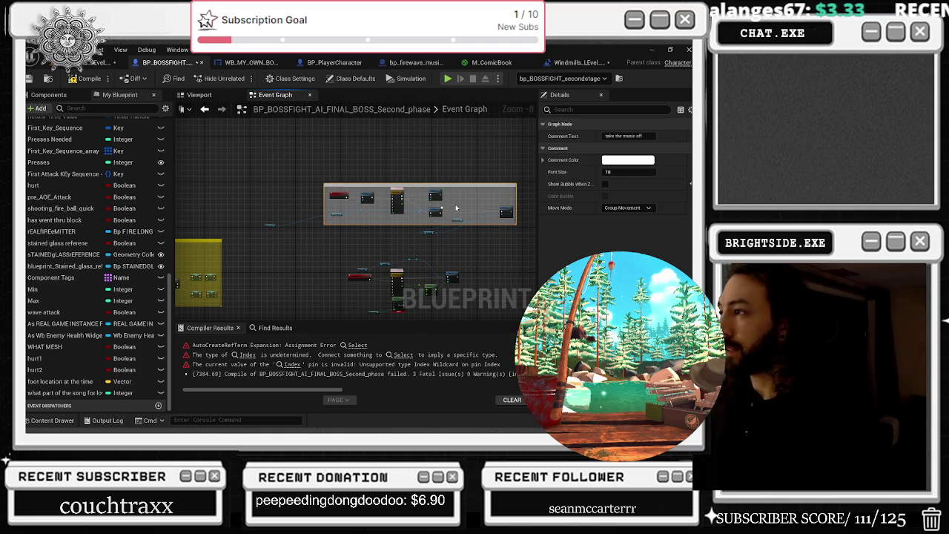
left_click(605, 183)
left_click(628, 160)
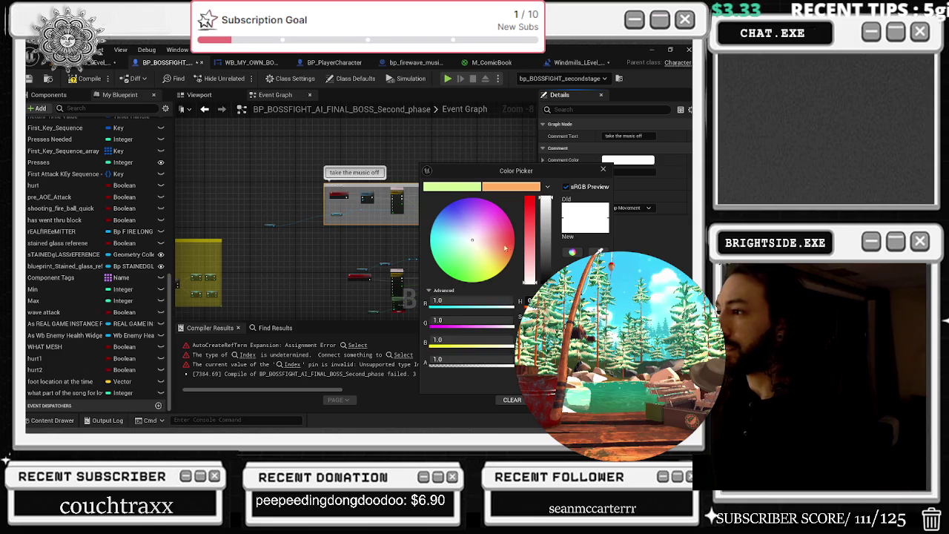
key("Escape")
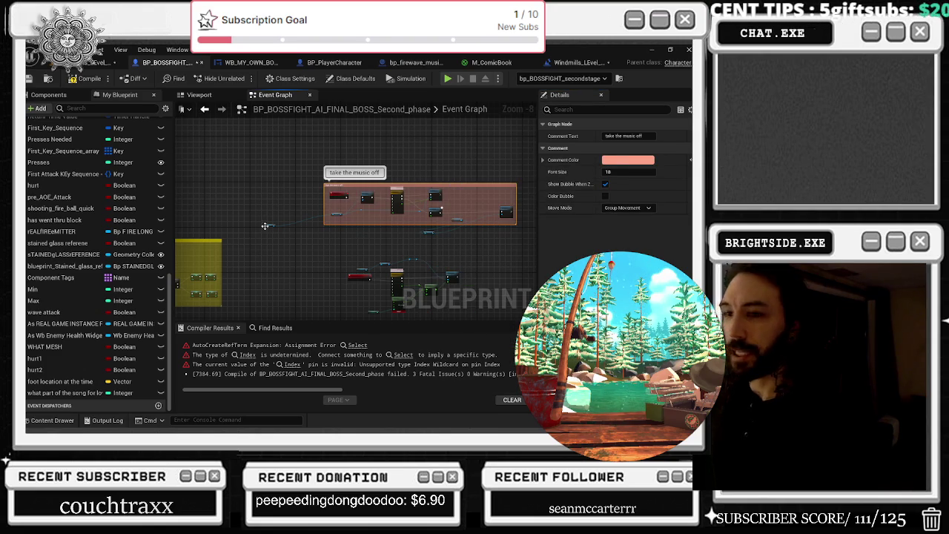
Move the variable getter node inside the new comment box
scroll(264, 226, "up", 4)
left_click(264, 226)
left_click_drag(264, 227, 430, 177)
scroll(360, 223, "down", 3)
scroll(359, 223, "up", 4)
Check Timeline_0's curves, then nudge the Set Low Pass Filter and Select nodes right
left_click_drag(229, 164, 182, 164)
double_click(326, 191)
left_click(275, 95)
scroll(413, 196, "up", 2)
left_click(415, 226)
mouse_move(514, 186)
left_mouse_down()
mouse_move(405, 186)
mouse_move(422, 186)
left_mouse_up()
mouse_move(245, 146)
left_mouse_down()
mouse_move(340, 169)
mouse_move(393, 107)
left_mouse_up()
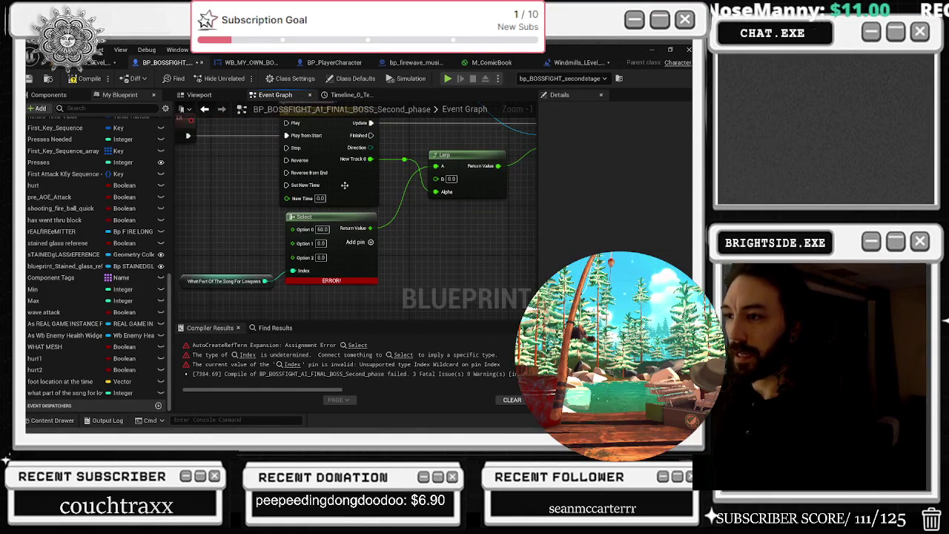
left_click_drag(344, 220, 362, 220)
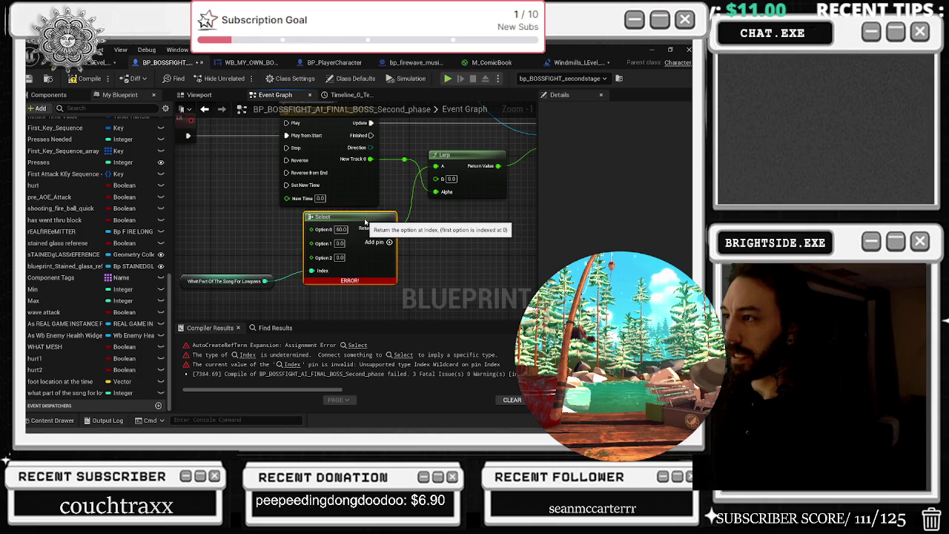
scroll(389, 238, "down", 2)
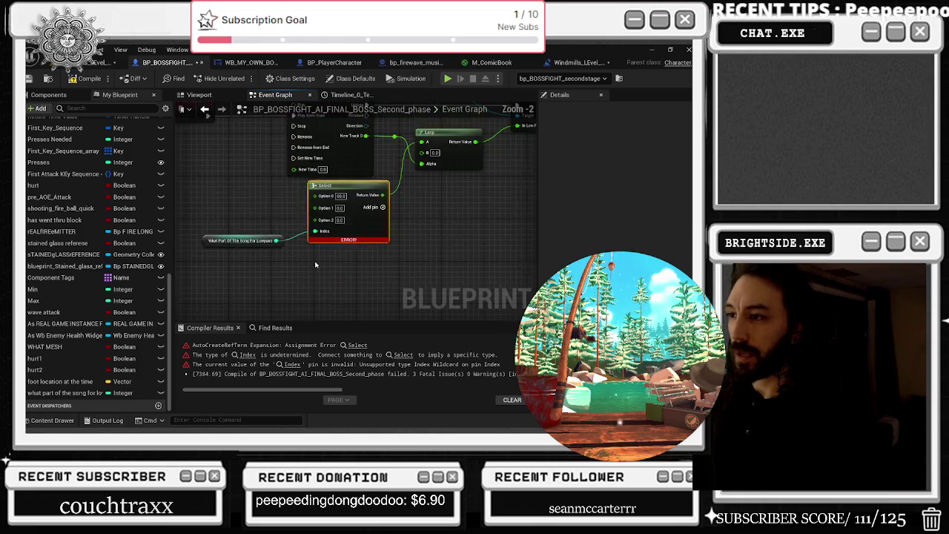
left_click(302, 268)
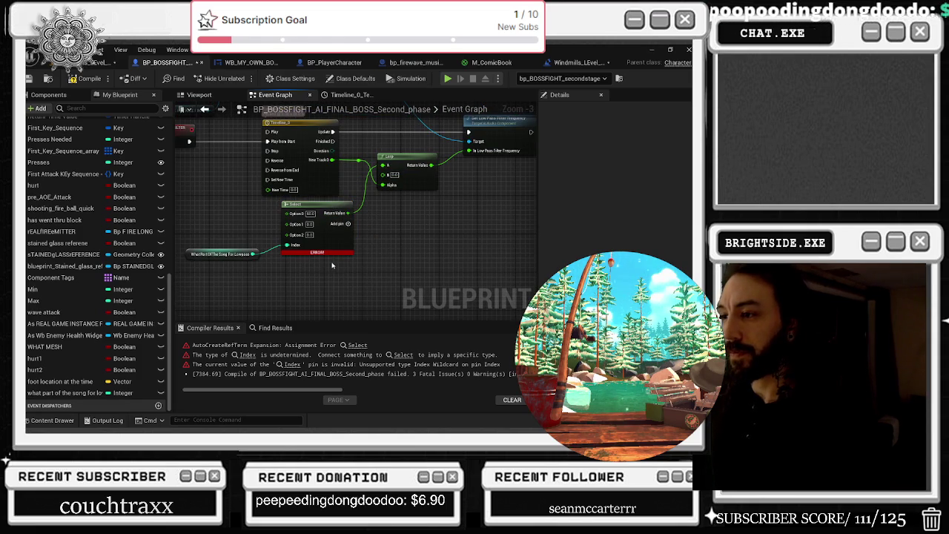
Paste a duplicate Select into Lerp B, indexed by What Part Of The Song For Lowpass
key("ctrl+v")
left_click_drag(347, 285, 384, 175)
left_click_drag(258, 258, 286, 307)
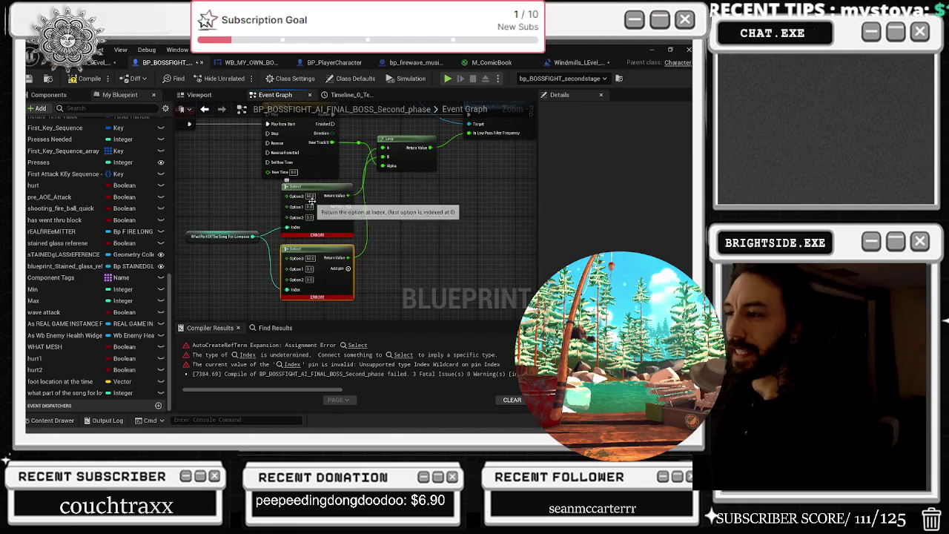
scroll(313, 197, "up", 2)
mouse_move(373, 201)
left_mouse_down()
mouse_move(363, 237)
mouse_move(308, 216)
mouse_move(423, 188)
left_mouse_up()
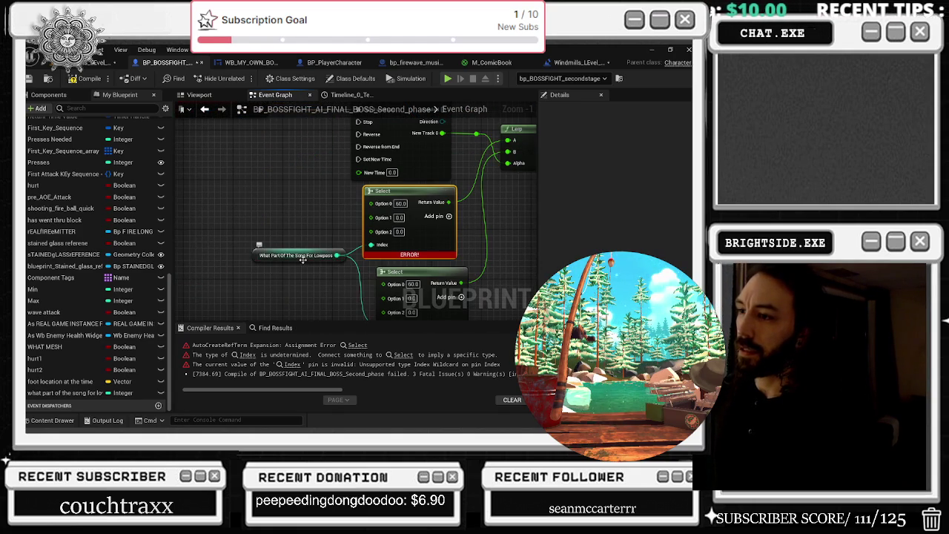
left_click_drag(302, 260, 252, 261)
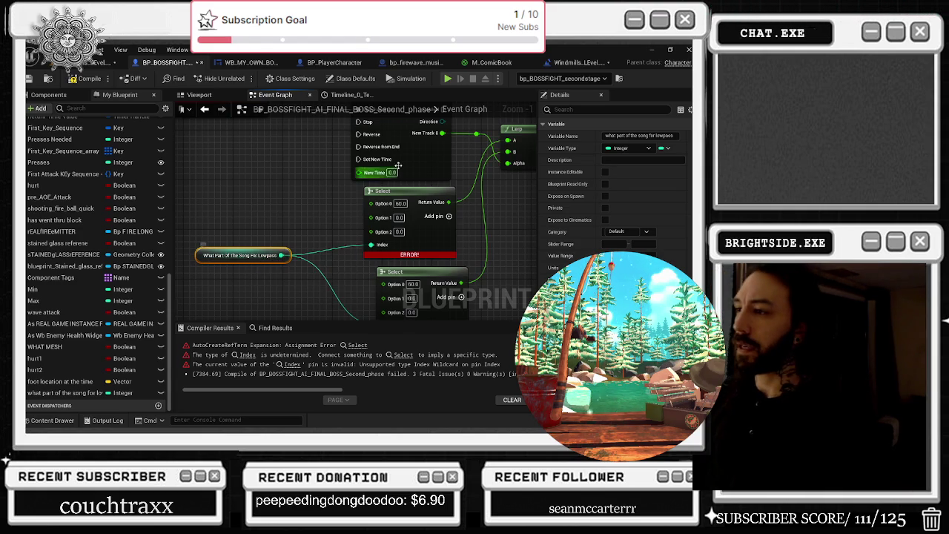
Nudge the Lerp node right and begin editing the upper Select's Option 0
left_click(408, 198)
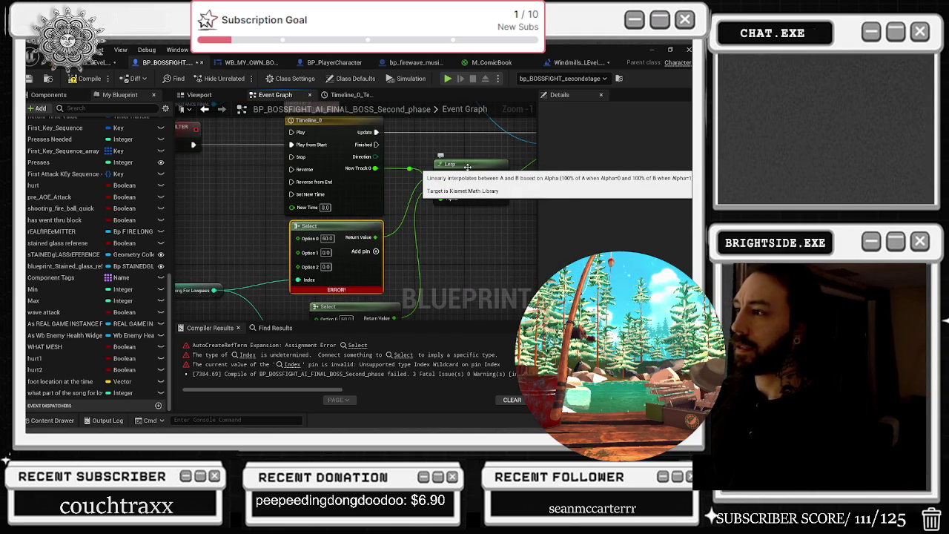
left_click_drag(468, 167, 478, 161)
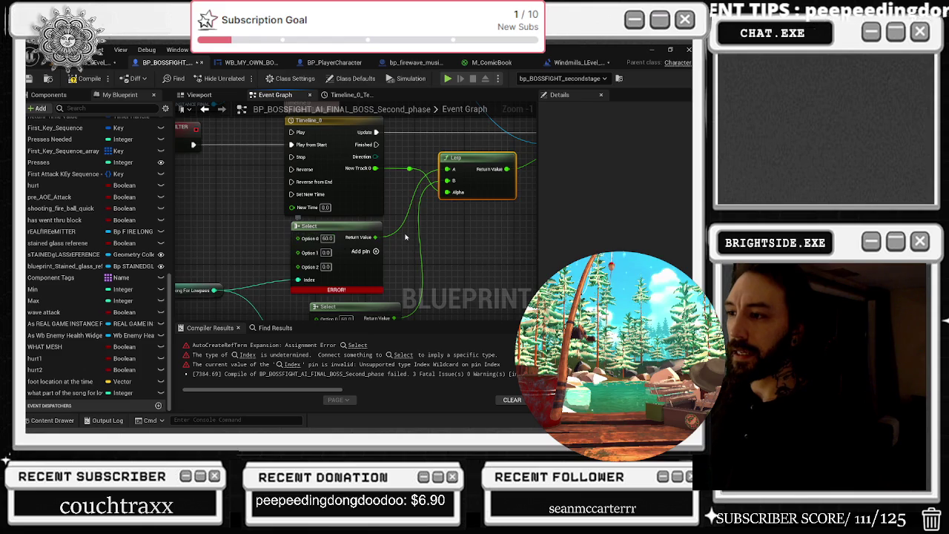
left_click_drag(332, 264, 332, 220)
left_click(325, 194)
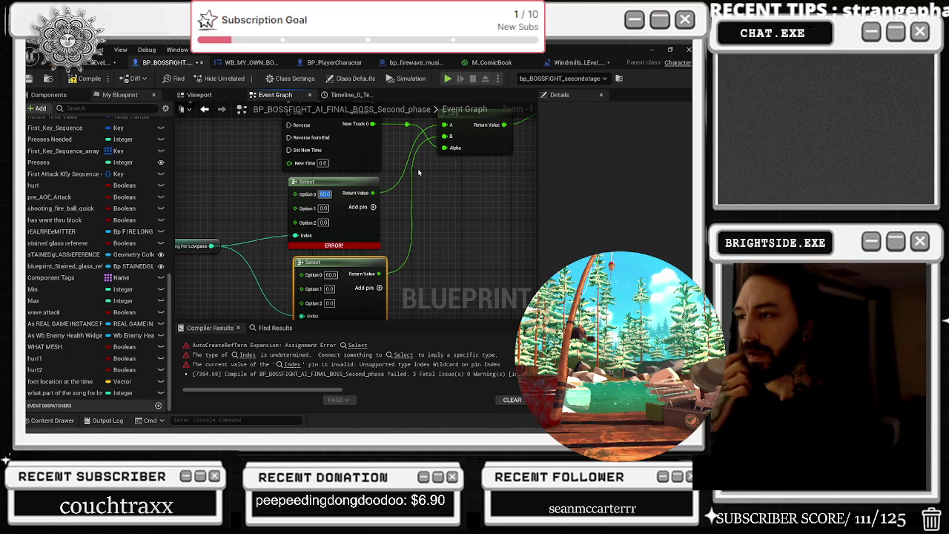
Set upper Select Option 0 to 200, lower to 800, and wire the lower into Lerp B
type("200")
key("Return")
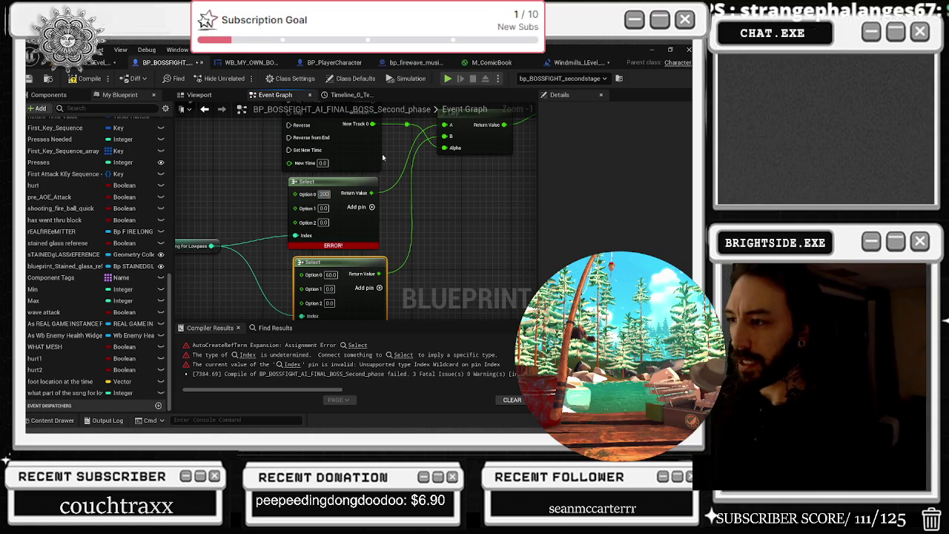
left_click(330, 274)
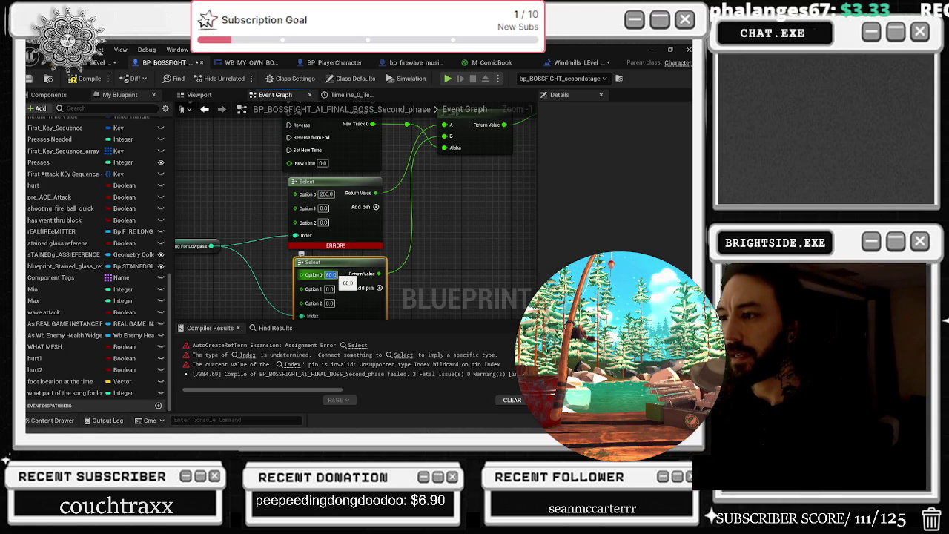
type("800")
left_click(323, 207)
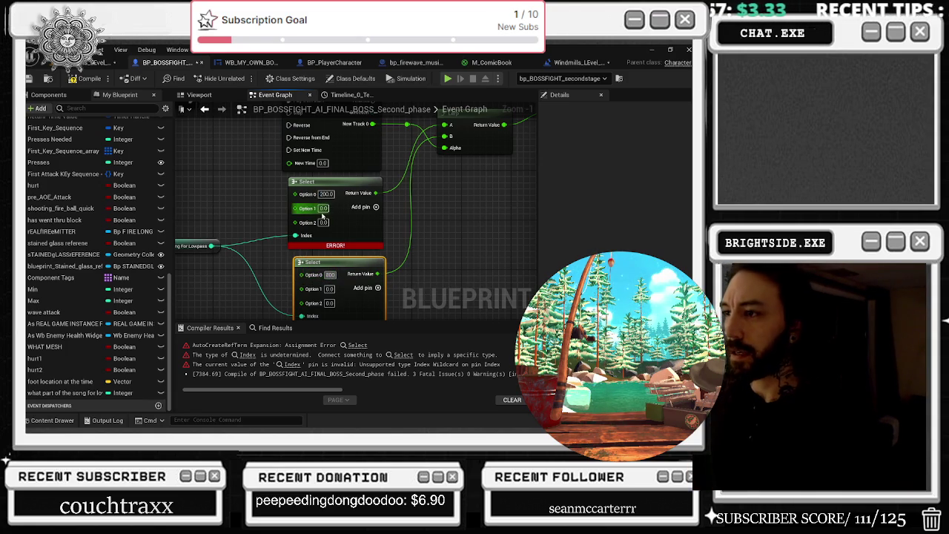
left_click_drag(381, 273, 445, 135)
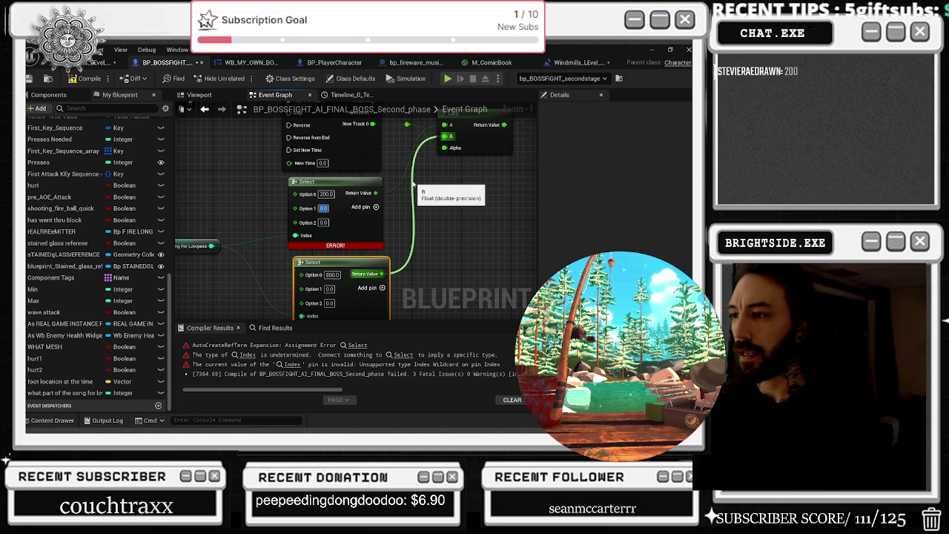
Fill the following Select options with 800 and 1400 frequency values
type("800")
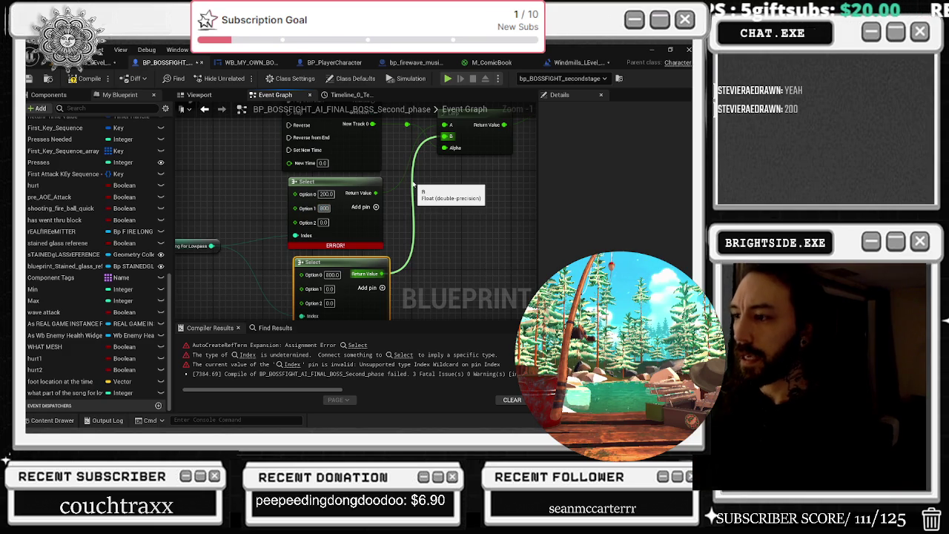
left_click(329, 288)
type("1400")
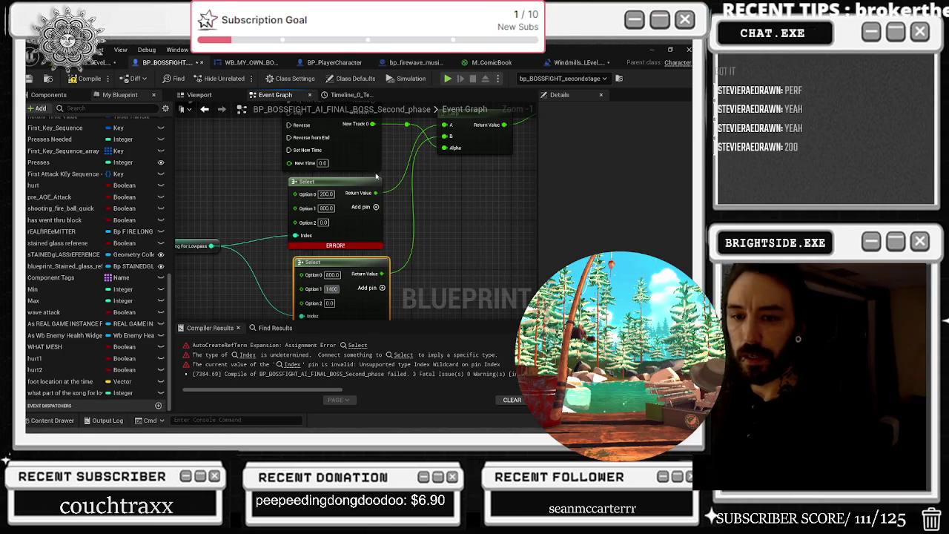
left_click(325, 222)
type("1400")
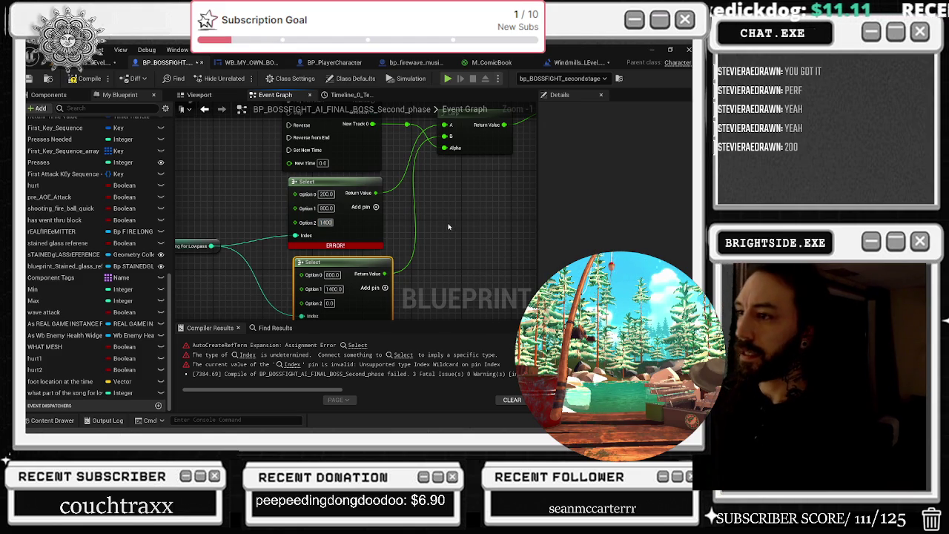
left_click(329, 303)
type("2000")
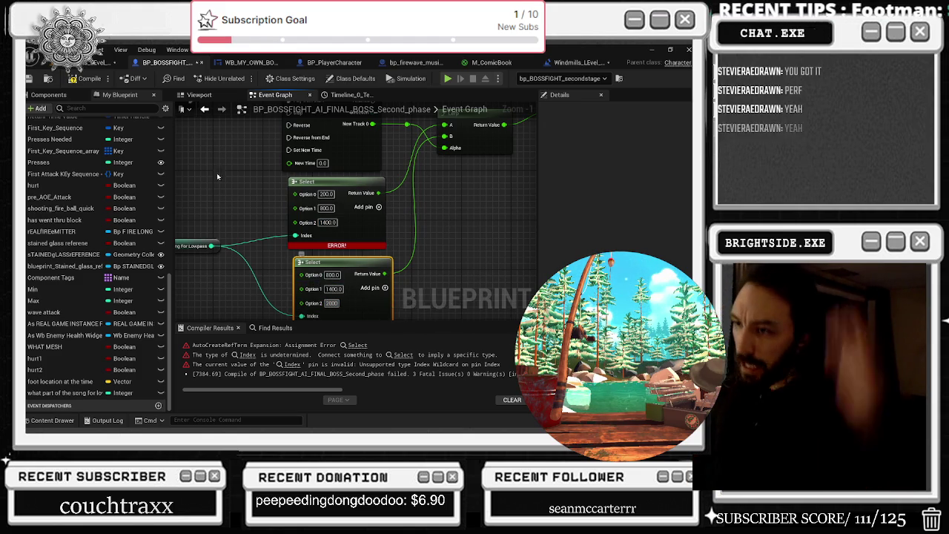
left_click_drag(217, 172, 337, 184)
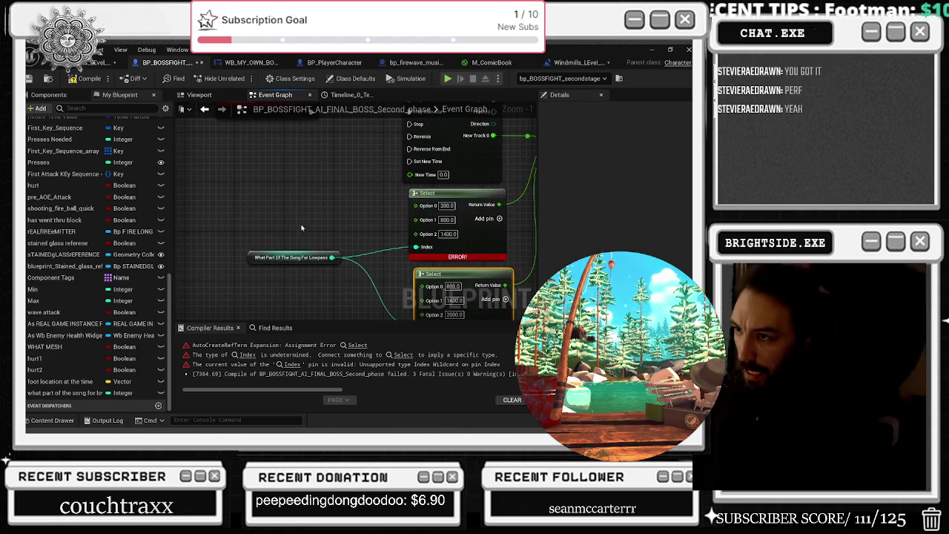
Find the REVERSE THE LOW PASS FILTER event and drag the lowpass song-part variable beside it
left_click(293, 257)
scroll(314, 295, "down", 10)
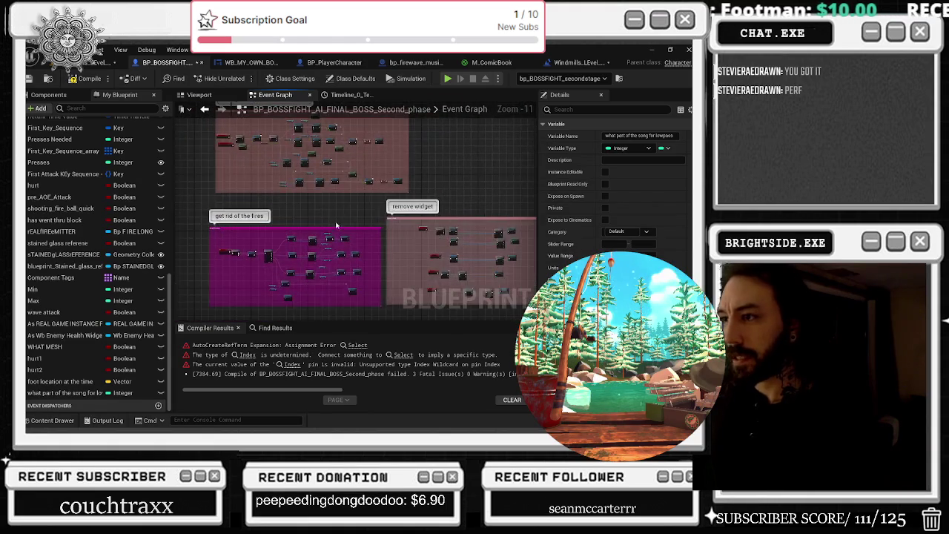
mouse_move(386, 245)
left_mouse_down()
mouse_move(455, 315)
mouse_move(270, 250)
left_mouse_up()
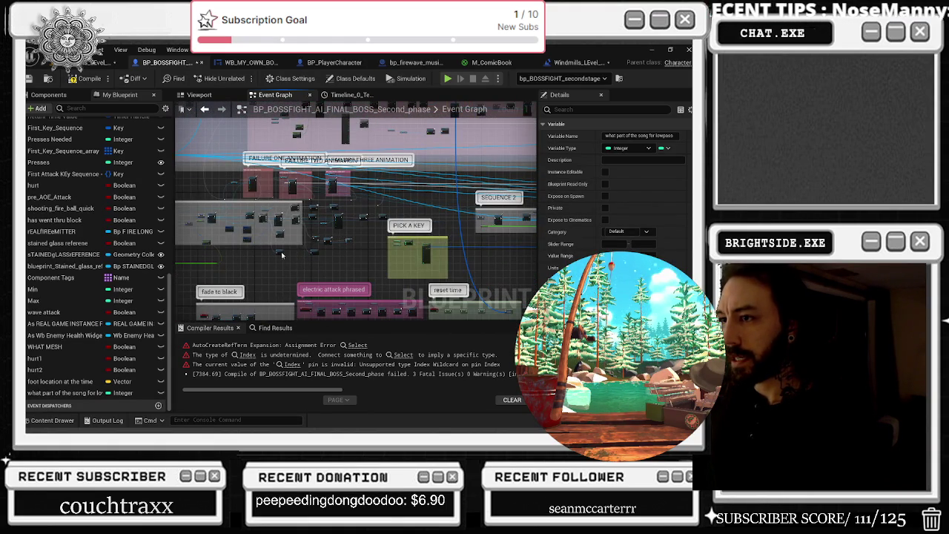
scroll(298, 234, "up", 9)
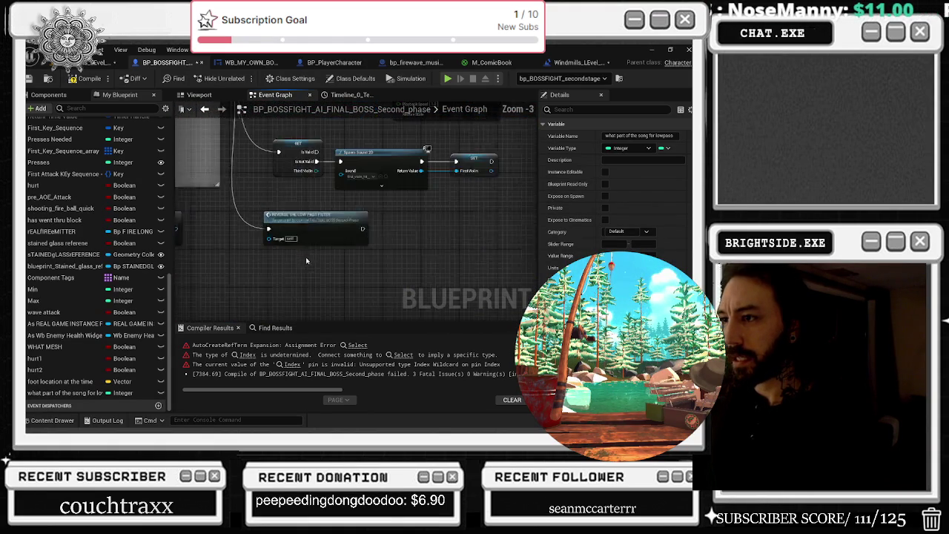
left_click(324, 241)
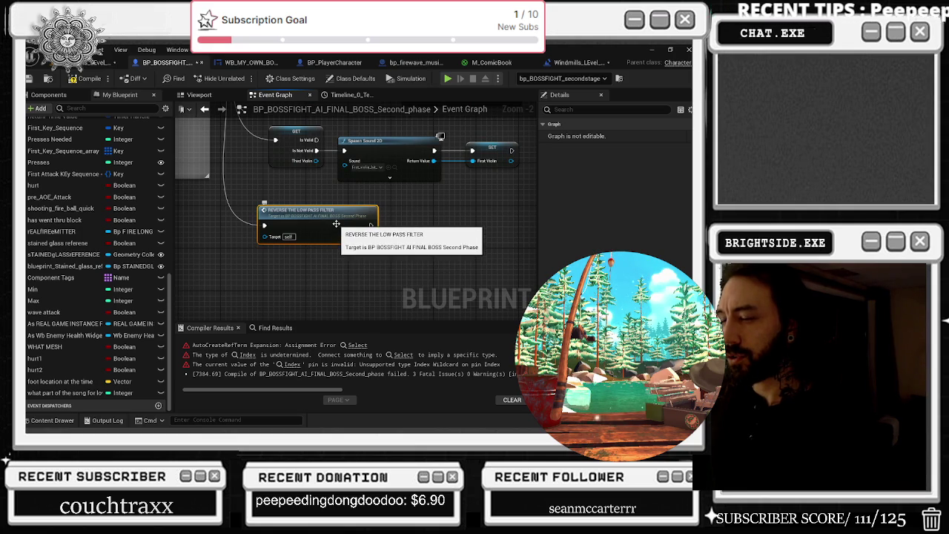
scroll(339, 235, "down", 6)
scroll(339, 241, "up", 5)
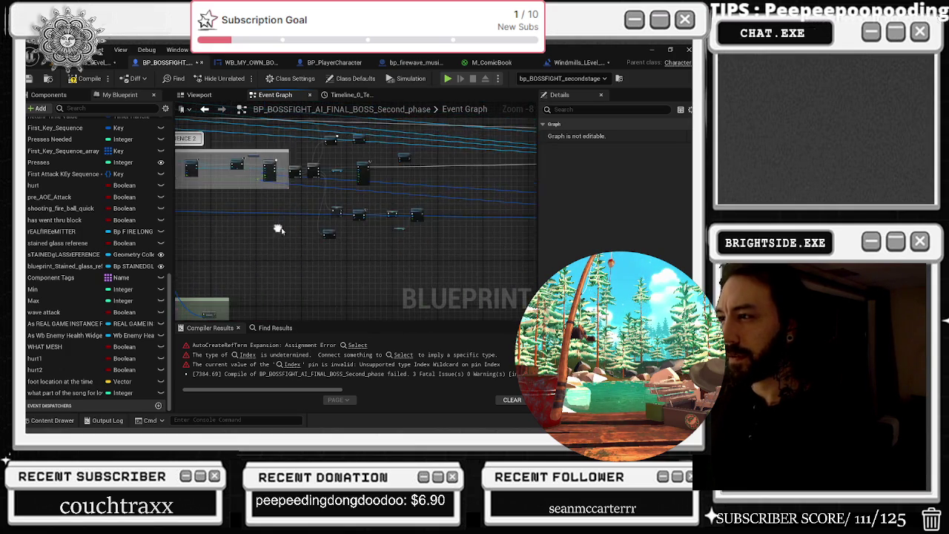
mouse_move(65, 392)
left_mouse_down()
mouse_move(375, 247)
mouse_move(380, 180)
left_mouse_up()
Make a SET node for 'what part of the song for lowpass' and wire the filter event into it
left_click(401, 195)
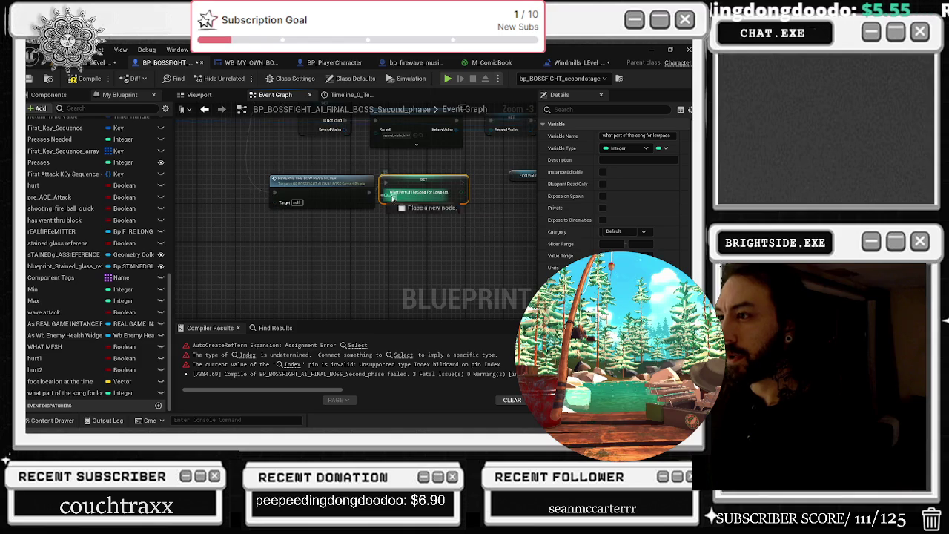
left_click(404, 173)
left_click(404, 173)
scroll(404, 177, "down", 6)
scroll(326, 208, "up", 5)
scroll(326, 208, "down", 3)
scroll(311, 215, "up", 3)
left_click(309, 217)
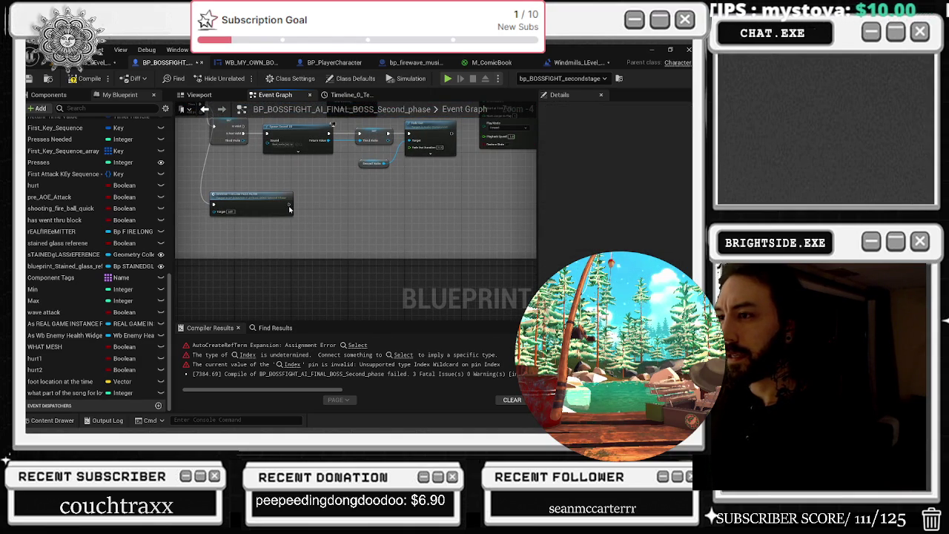
scroll(301, 206, "up", 5)
mouse_move(268, 196)
left_mouse_down()
mouse_move(324, 180)
mouse_move(357, 195)
left_mouse_up()
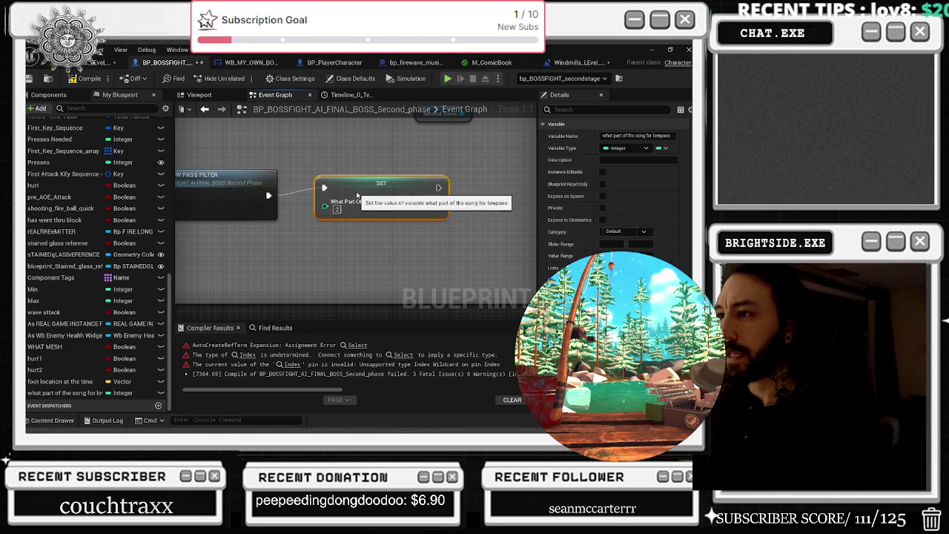
Undo two stray edits and chain the SET node into the next SET in the reset chain
scroll(297, 215, "down", 10)
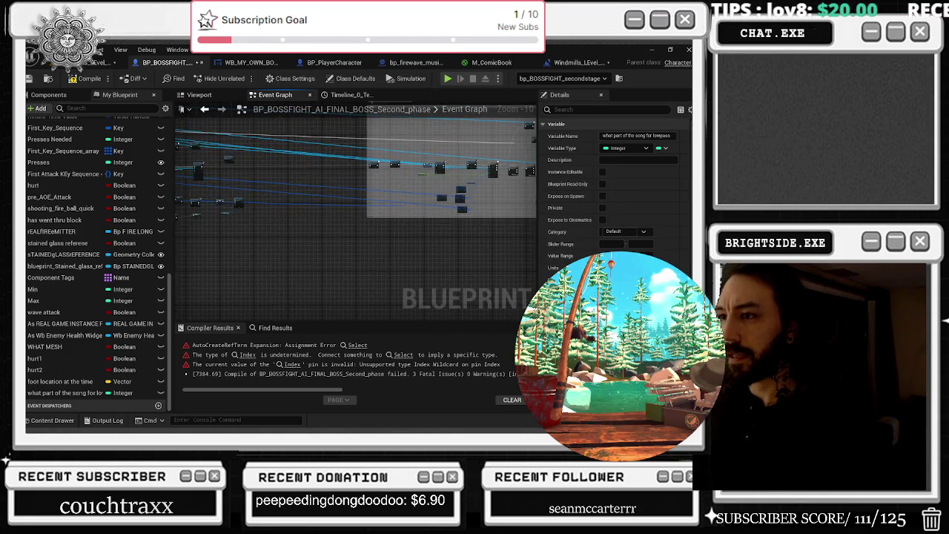
scroll(276, 222, "up", 7)
left_click_drag(274, 278, 347, 254)
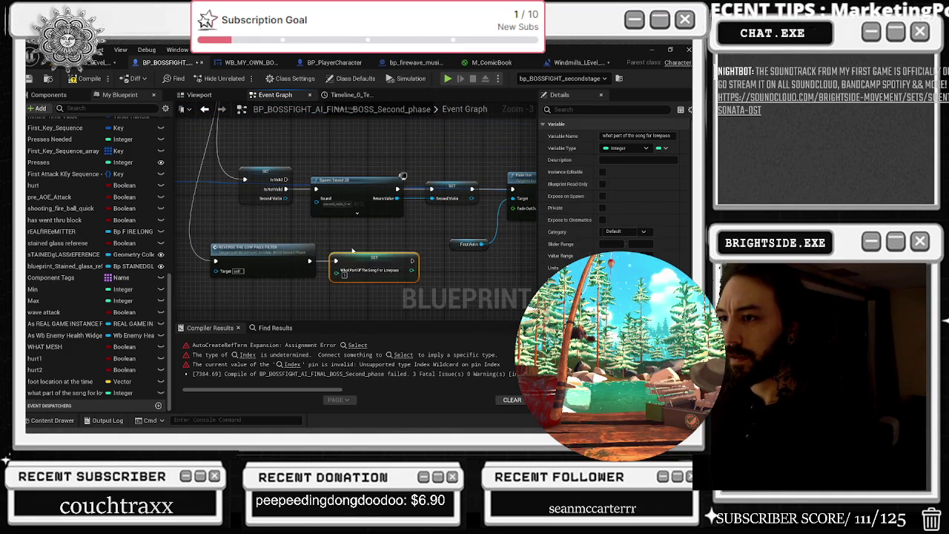
scroll(421, 252, "down", 4)
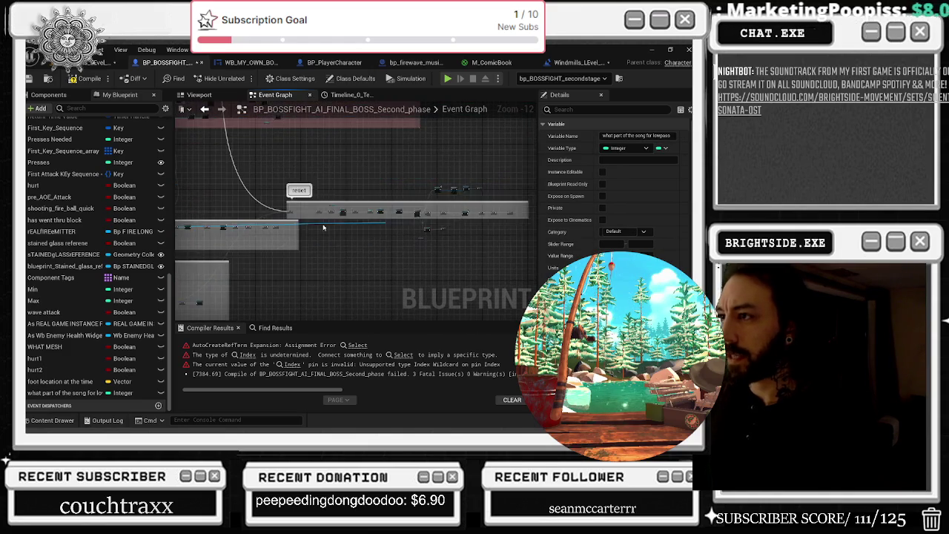
scroll(296, 200, "up", 5)
left_click(345, 215)
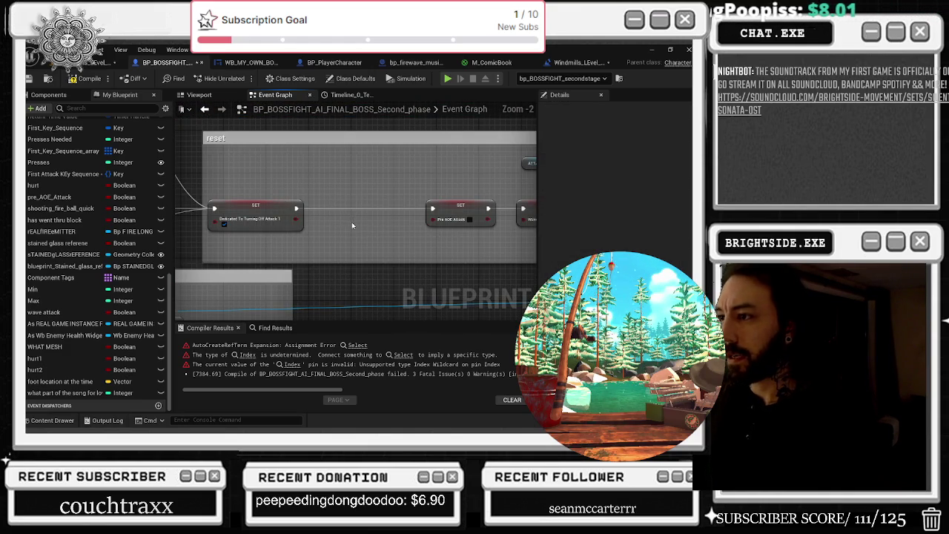
key("ctrl+z")
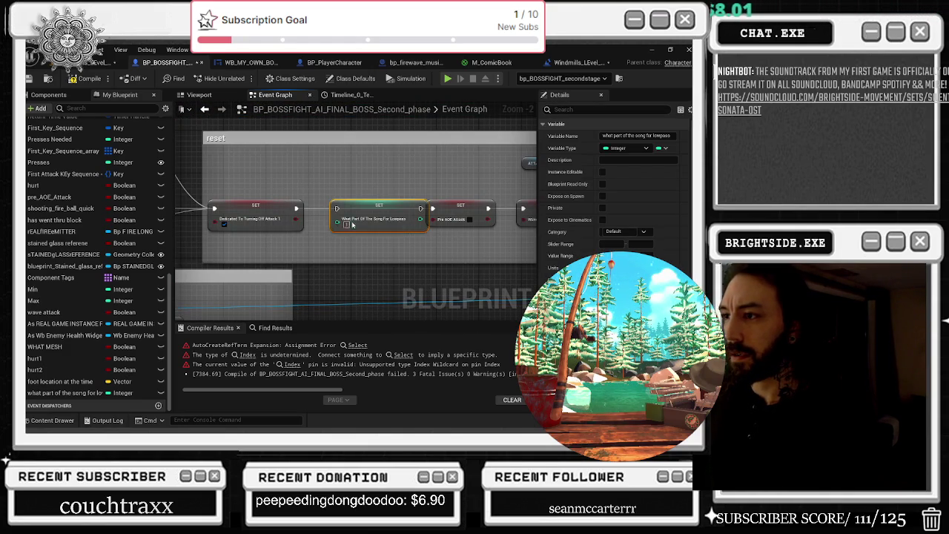
key("ctrl+z")
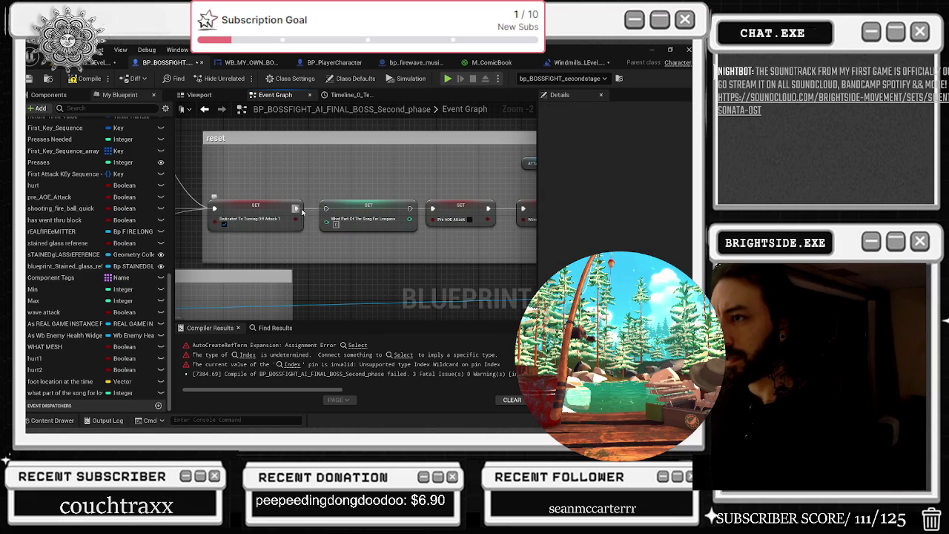
left_click_drag(410, 208, 448, 217)
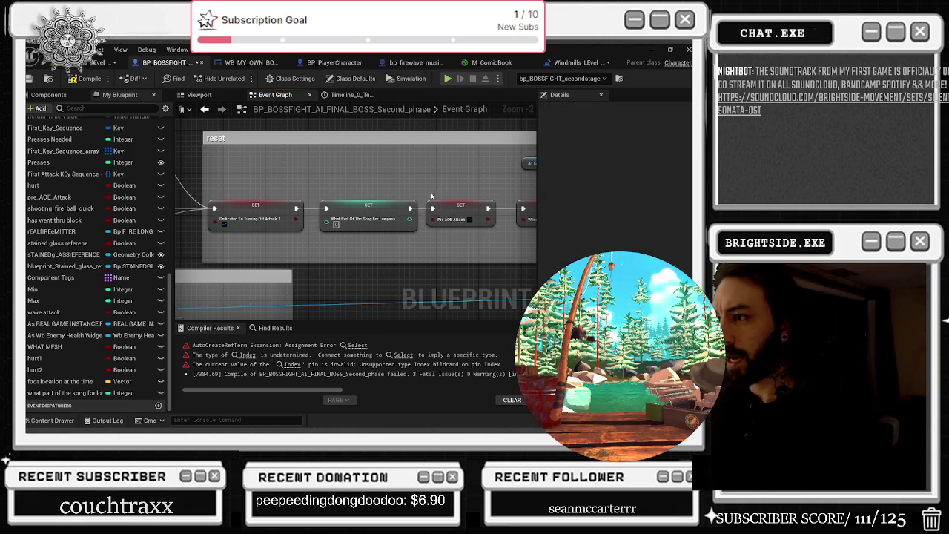
Reposition the filter event and SET node side by side
scroll(456, 221, "down", 9)
scroll(459, 223, "up", 9)
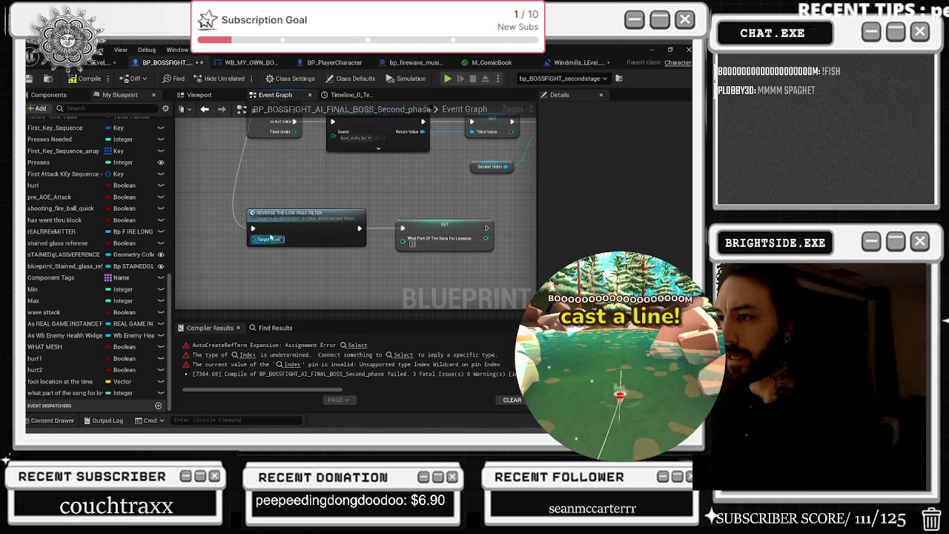
left_click_drag(293, 215, 335, 216)
left_click_drag(458, 229, 329, 227)
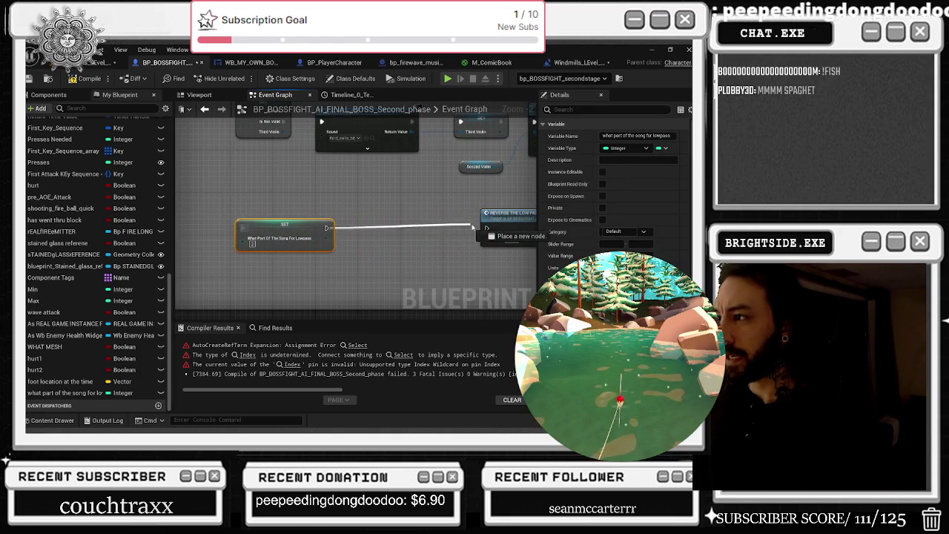
left_click_drag(519, 219, 398, 219)
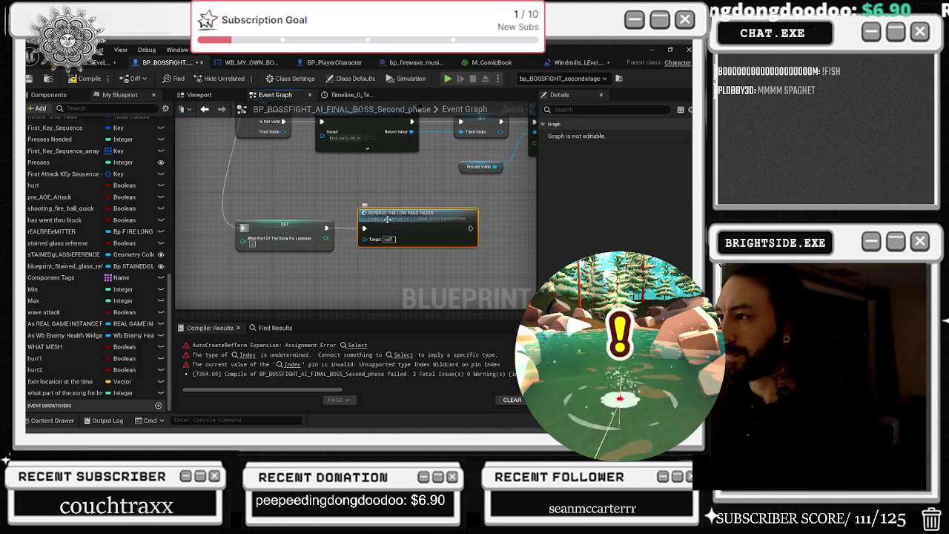
scroll(333, 200, "down", 7)
scroll(406, 221, "up", 6)
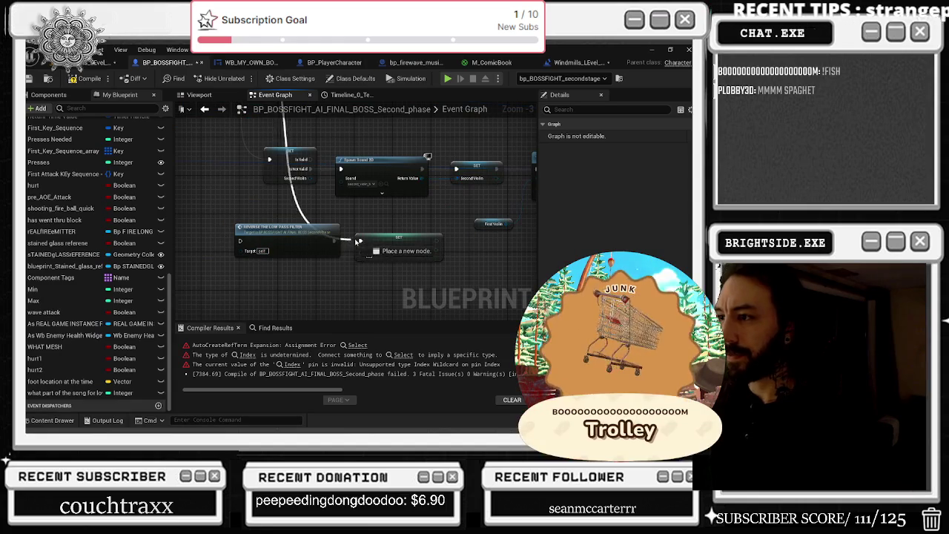
Line up the SET node and reverse-filter call, then compile and save the boss blueprint
left_click_drag(240, 241, 468, 256)
mouse_move(410, 239)
left_mouse_down()
mouse_move(390, 241)
mouse_move(371, 201)
left_mouse_up()
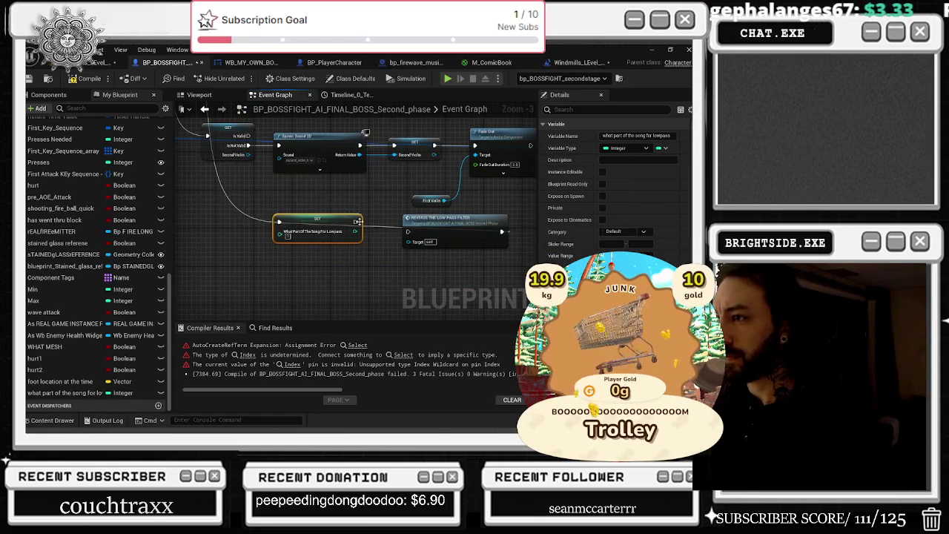
left_click(504, 235)
left_click(318, 223, "ctrl")
left_click_drag(317, 223, 278, 236)
left_click(304, 201)
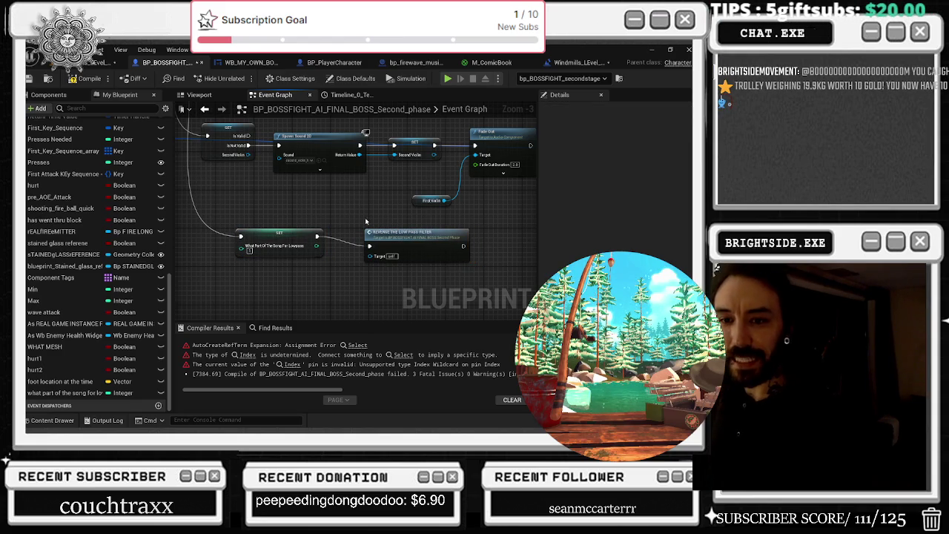
left_click_drag(365, 234, 362, 224)
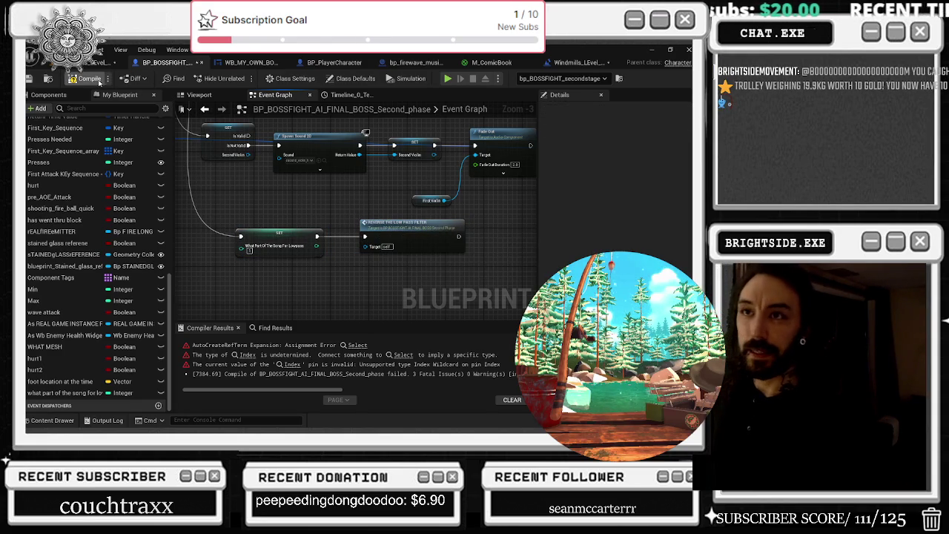
left_click(84, 78)
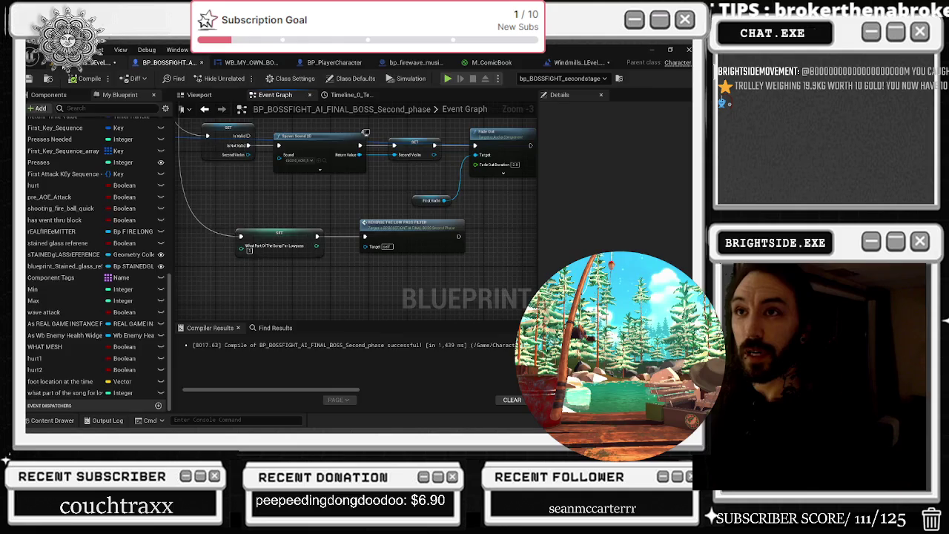
key("ctrl+s")
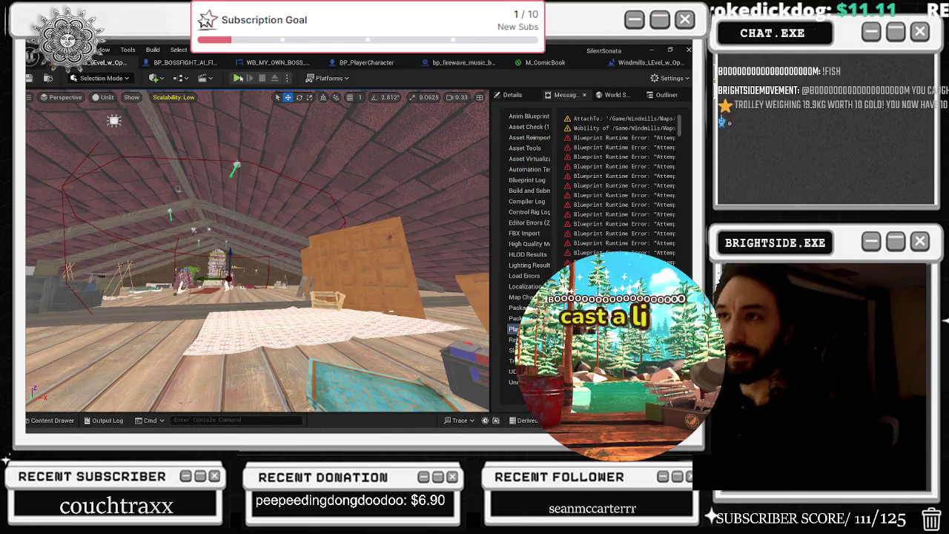
left_click(237, 78)
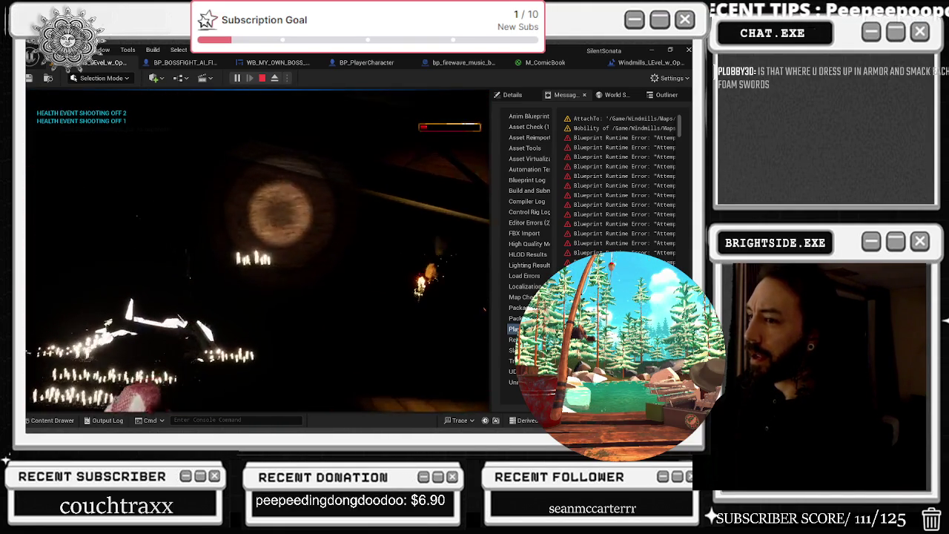
key("Escape")
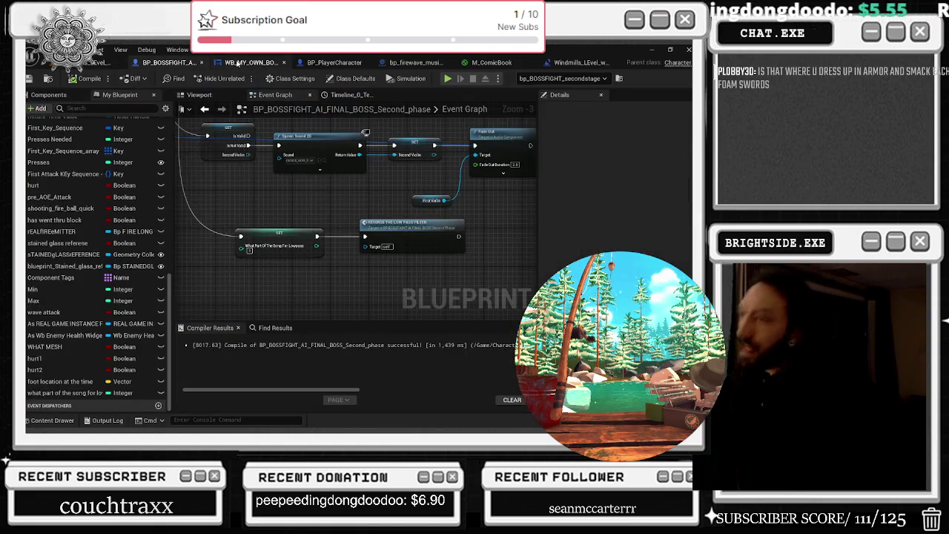
Browse the WB_MY_OWN_BOSS, bp_firewave_music, M_ComicBook and Windmills level tabs
left_click(236, 64)
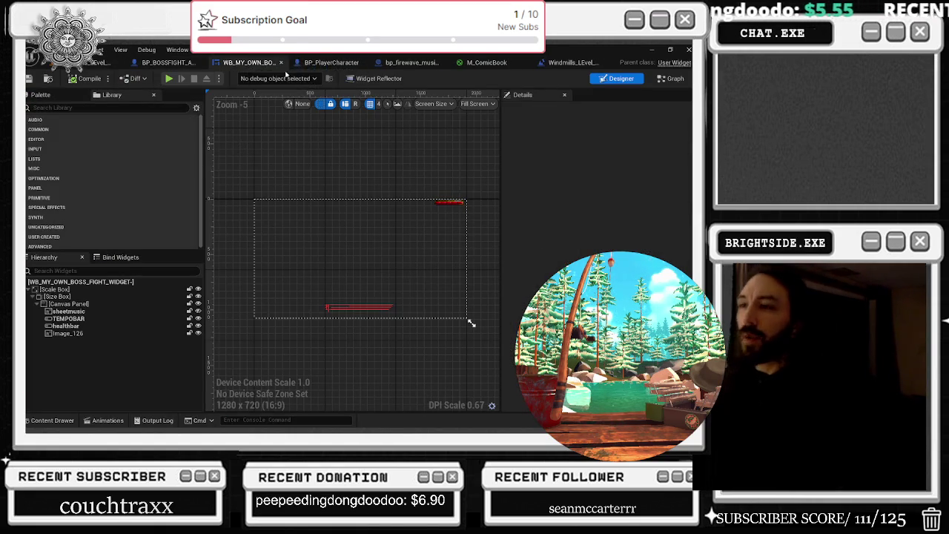
left_click(317, 63)
left_click(448, 66)
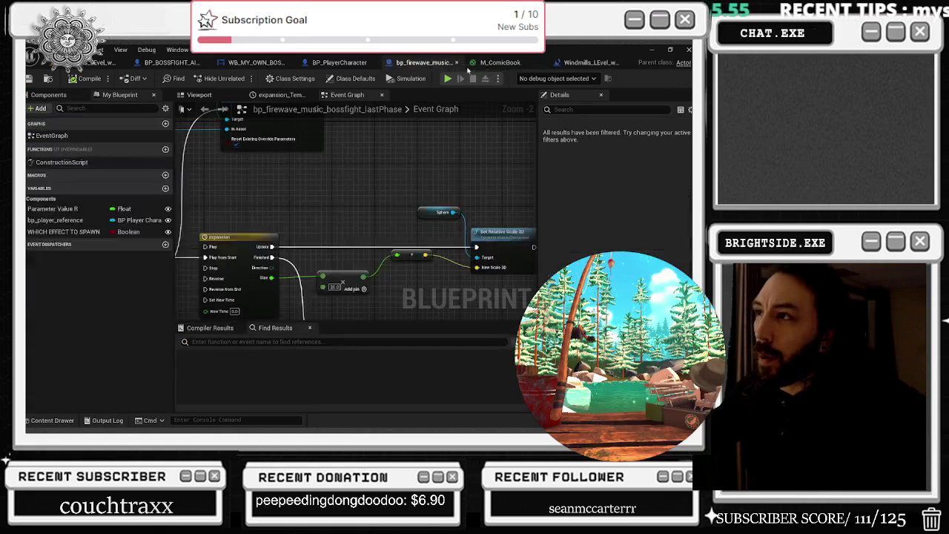
left_click(509, 65)
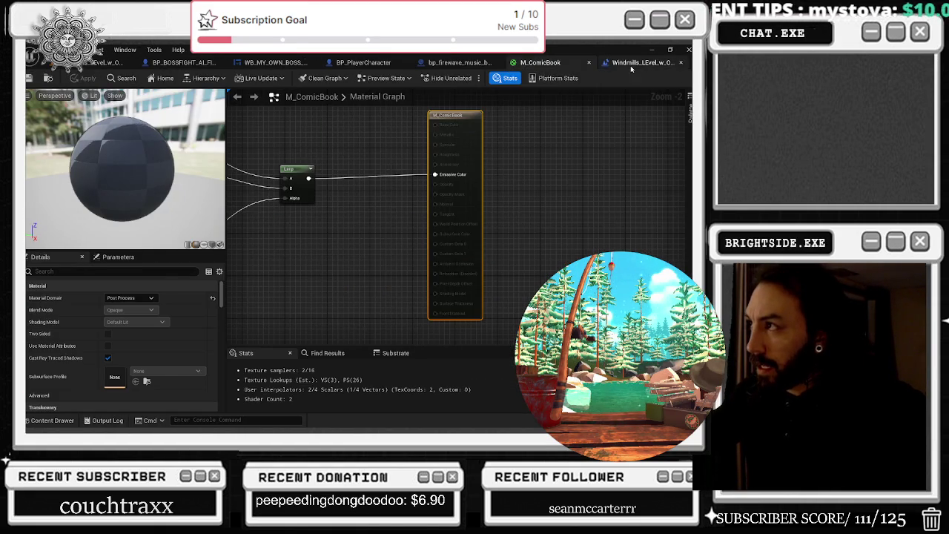
left_click(631, 65)
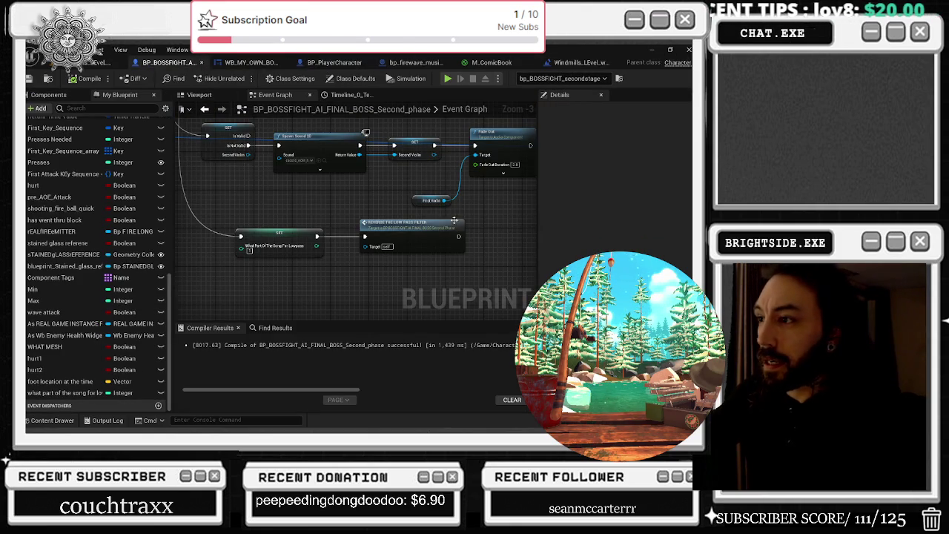
Jump to the Reverse Low Pass Filter event, inspect Timeline_0's curve, and pan to the Lerp and Select nodes
double_click(406, 222)
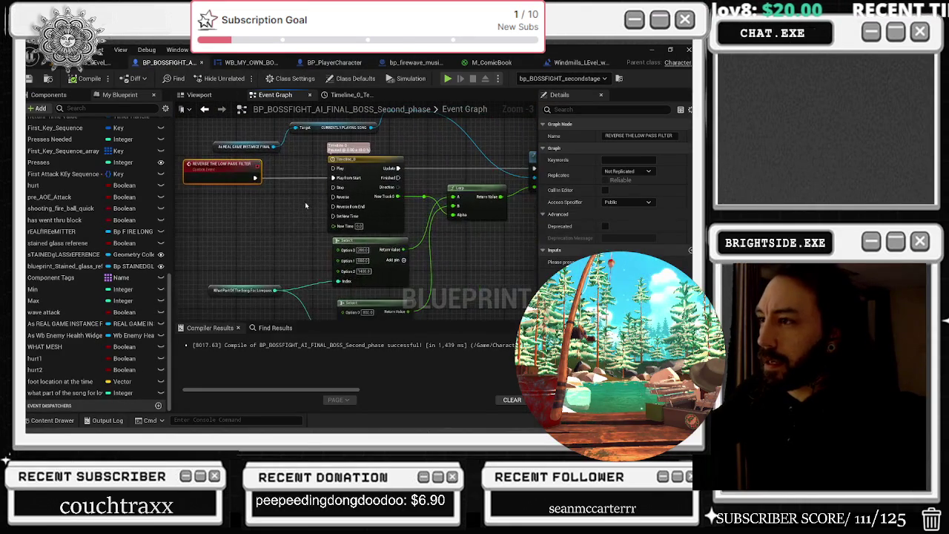
double_click(369, 177)
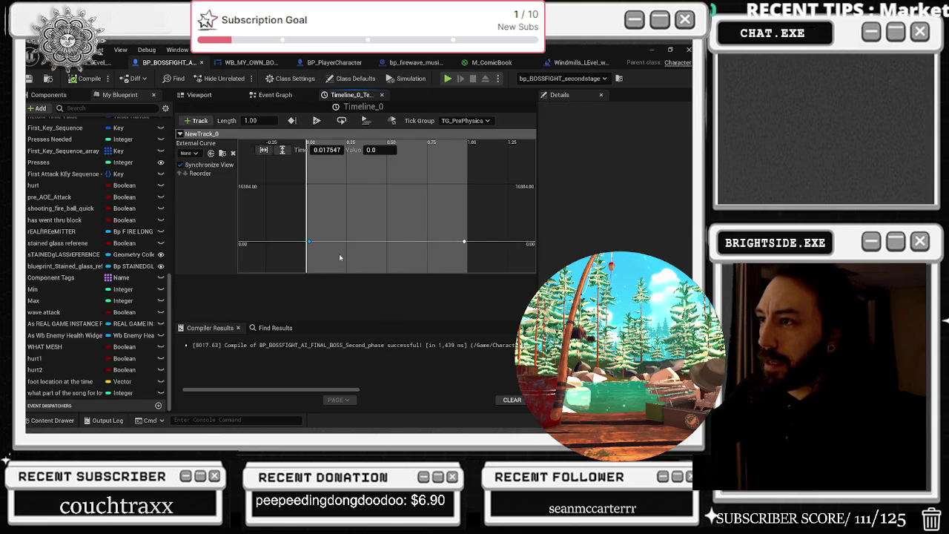
left_click(275, 96)
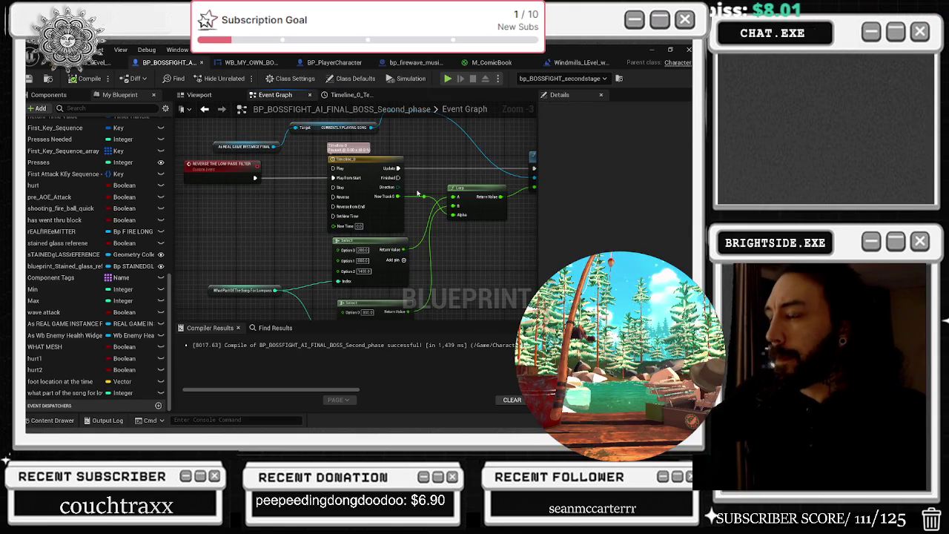
mouse_move(426, 154)
left_mouse_down()
mouse_move(356, 167)
mouse_move(367, 150)
left_mouse_up()
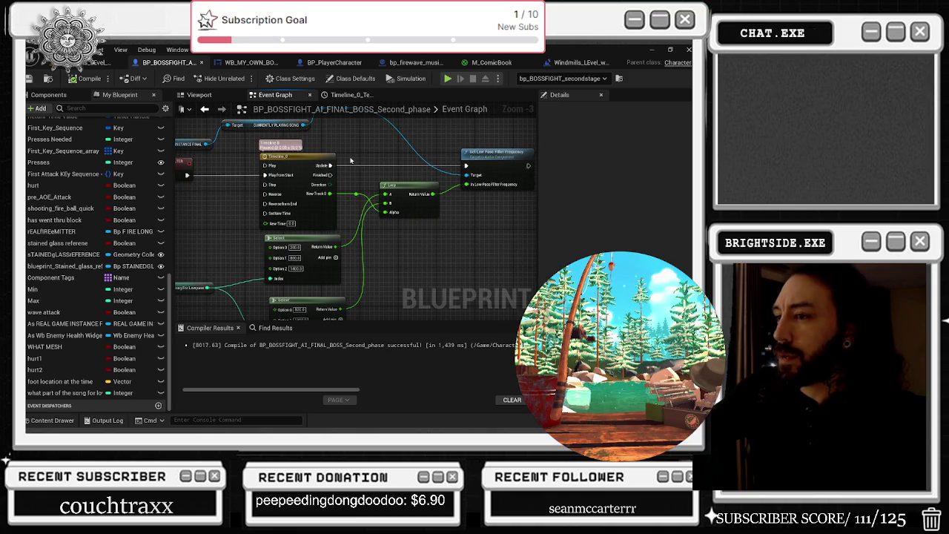
left_click_drag(301, 237, 310, 213)
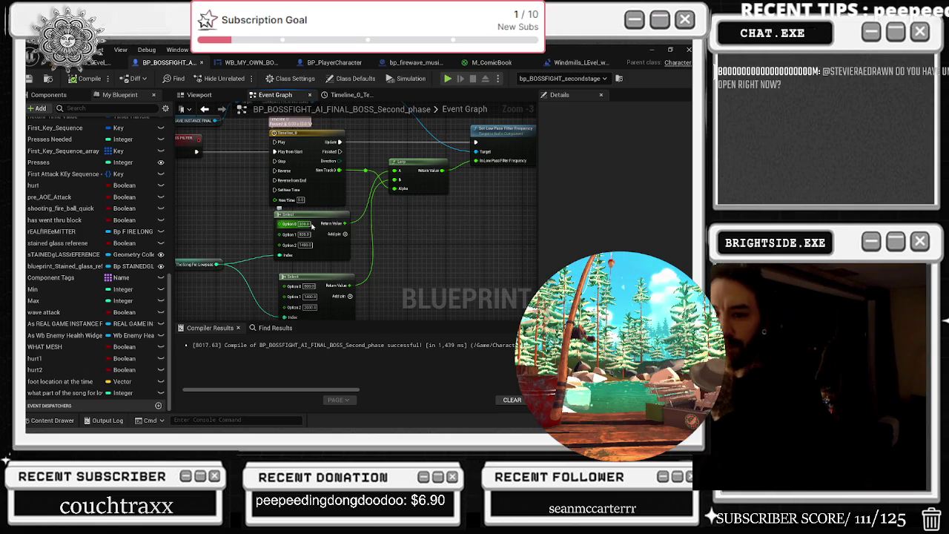
left_click_drag(329, 278, 322, 273)
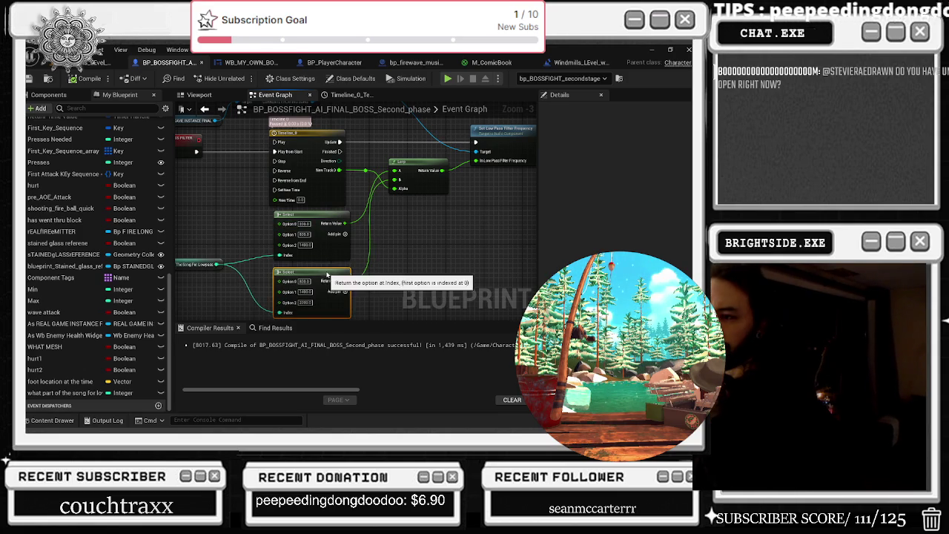
mouse_move(372, 232)
left_mouse_down()
mouse_move(386, 254)
mouse_move(392, 222)
left_mouse_up()
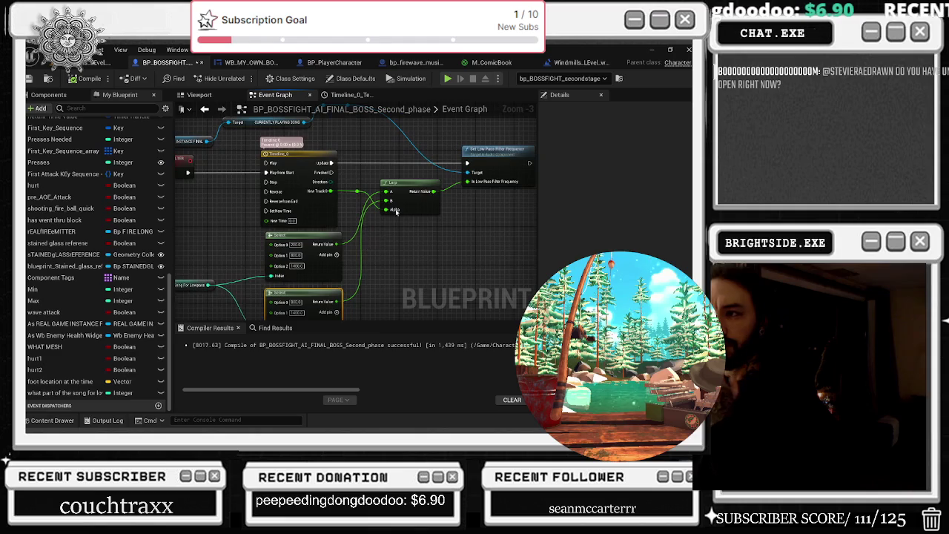
left_click_drag(456, 212, 387, 221)
Add a Print String after the frequency setter, fed by an Append joining 'LERP VALUE:' and the Lerp result
left_click_drag(461, 171, 483, 173)
type("print")
key("Return")
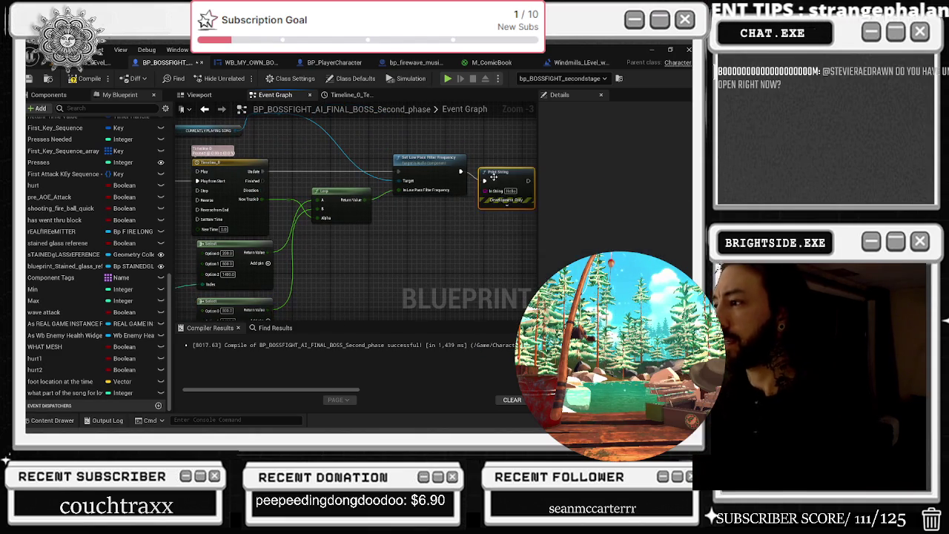
left_click_drag(496, 181, 460, 223)
type("append")
key("Return")
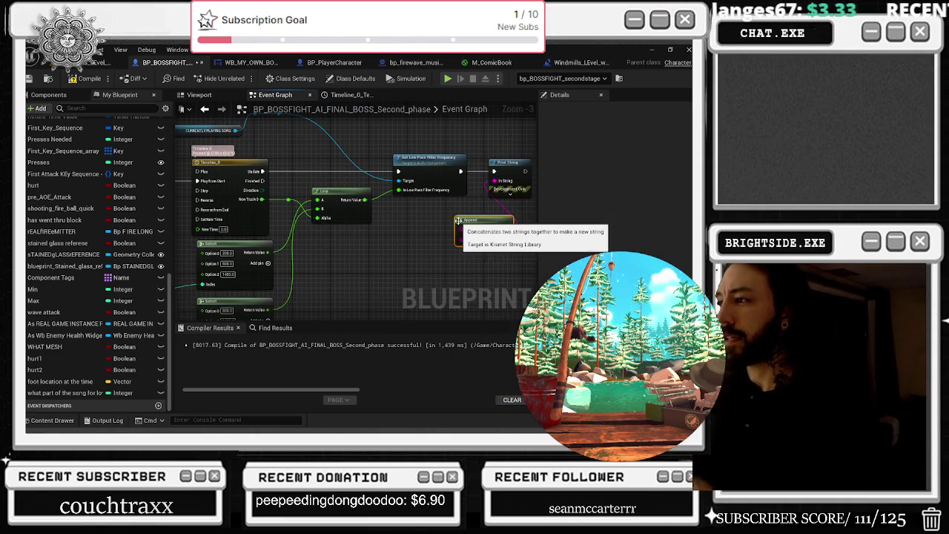
left_click_drag(468, 229, 451, 229)
left_click_drag(364, 199, 453, 230)
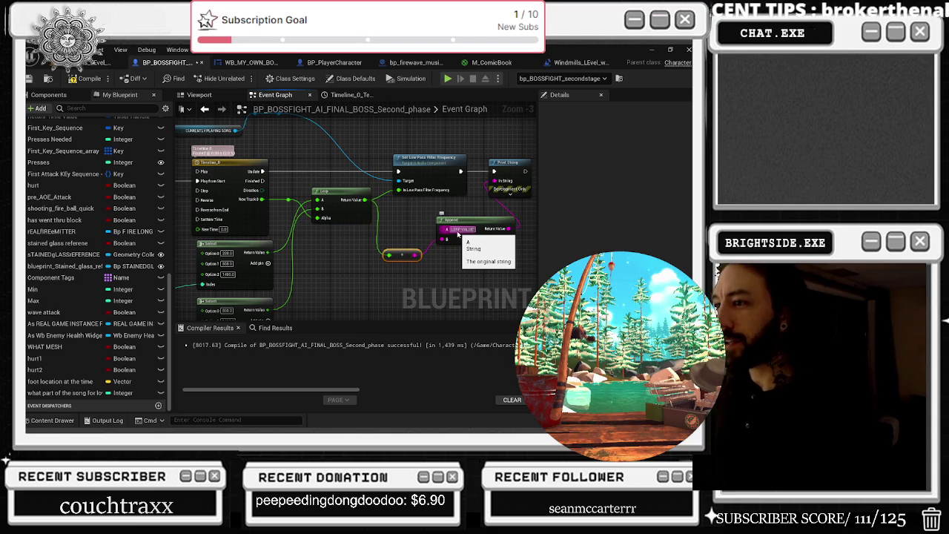
Expand Print String's advanced options and set its Text Color to blue
left_click(488, 142)
mouse_move(504, 159)
left_mouse_down()
mouse_move(411, 163)
mouse_move(433, 161)
left_mouse_up()
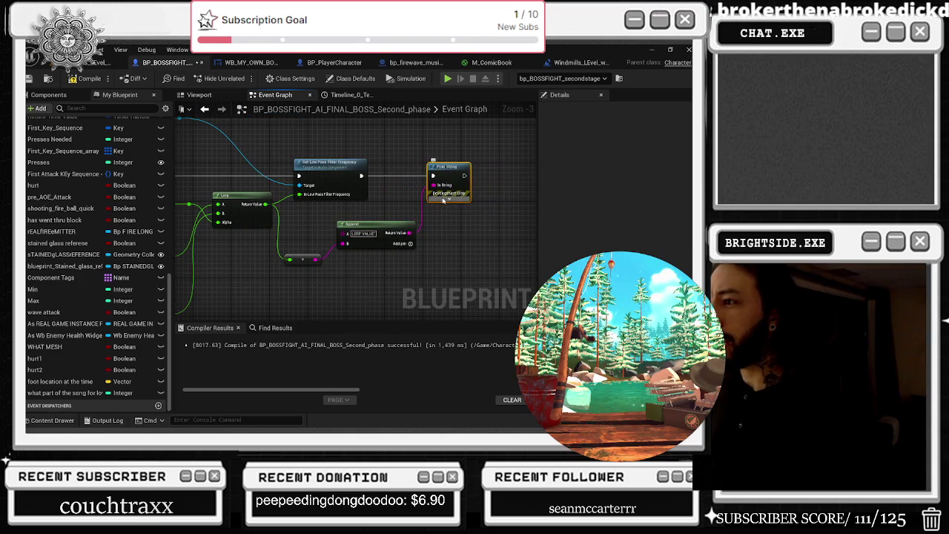
left_click(456, 195)
left_click(459, 215)
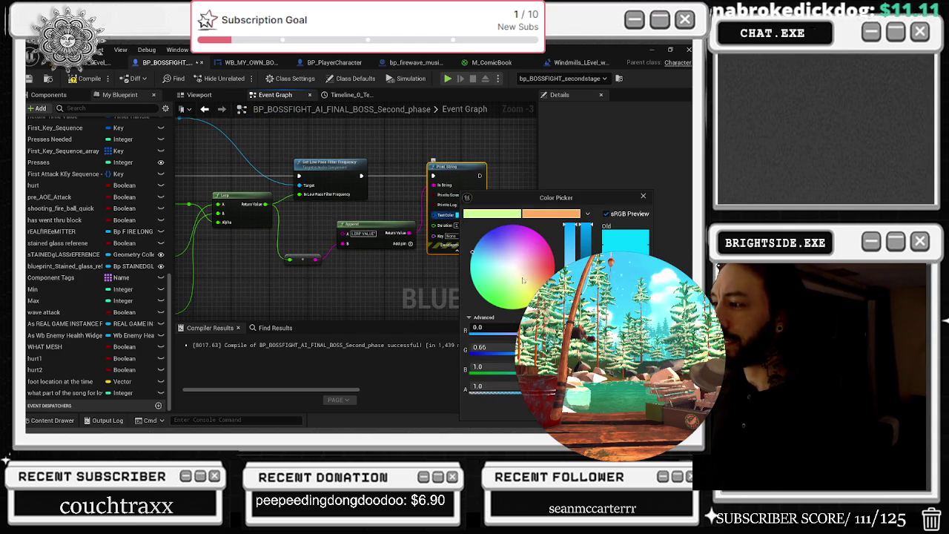
left_click_drag(522, 284, 499, 219)
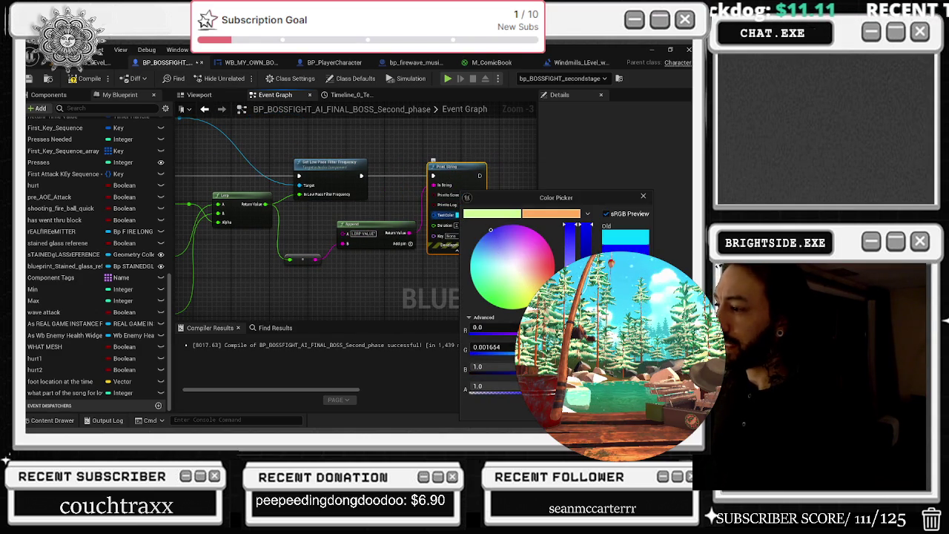
key("Return")
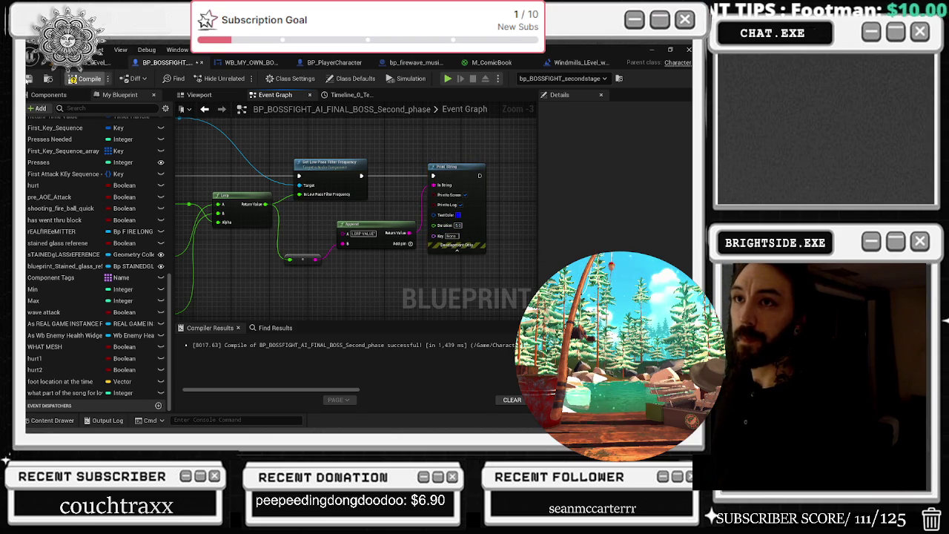
Save all changed assets, then launch a Play-in-Editor session of the boss-fight level and take control in the viewport
left_click(28, 80)
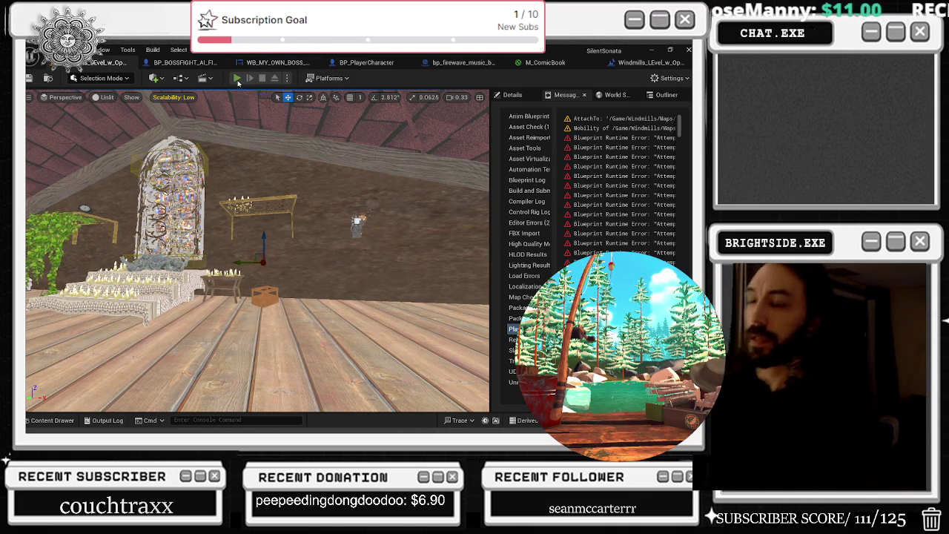
left_click(235, 78)
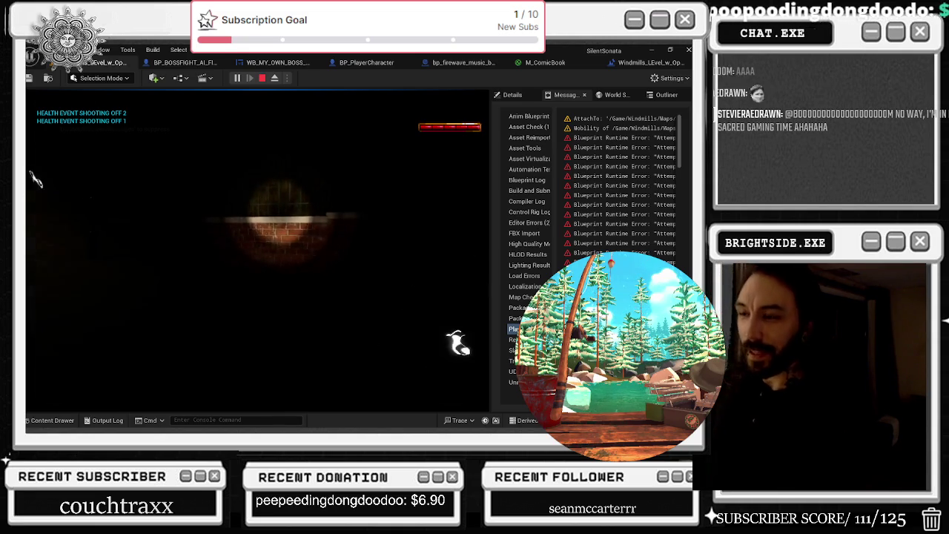
left_click(454, 338)
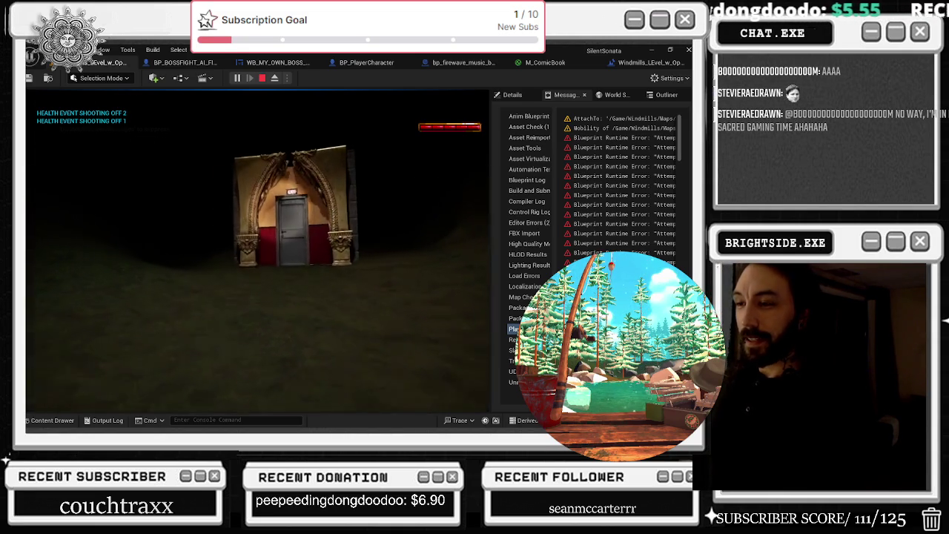
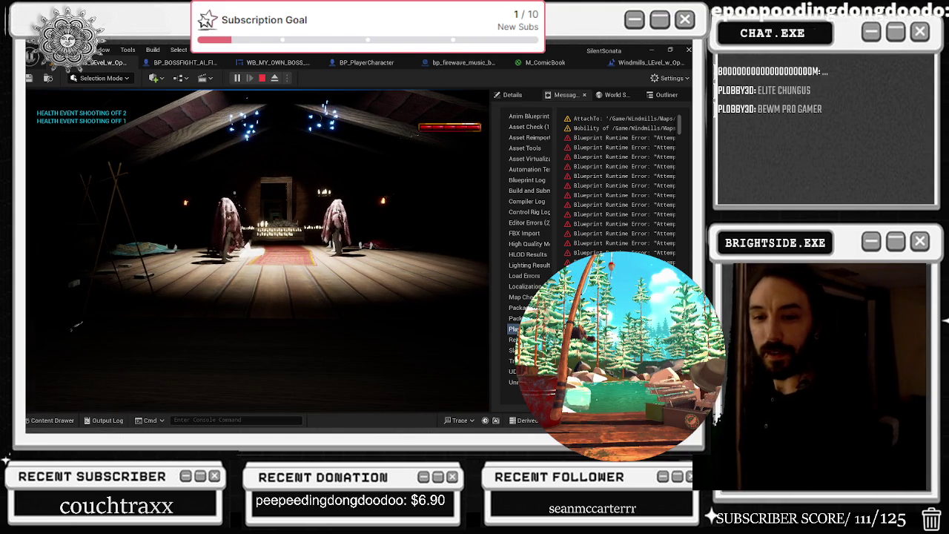
Restart and exit the playtest, then open the Windmills level blueprint's Event Graph
left_click(262, 78)
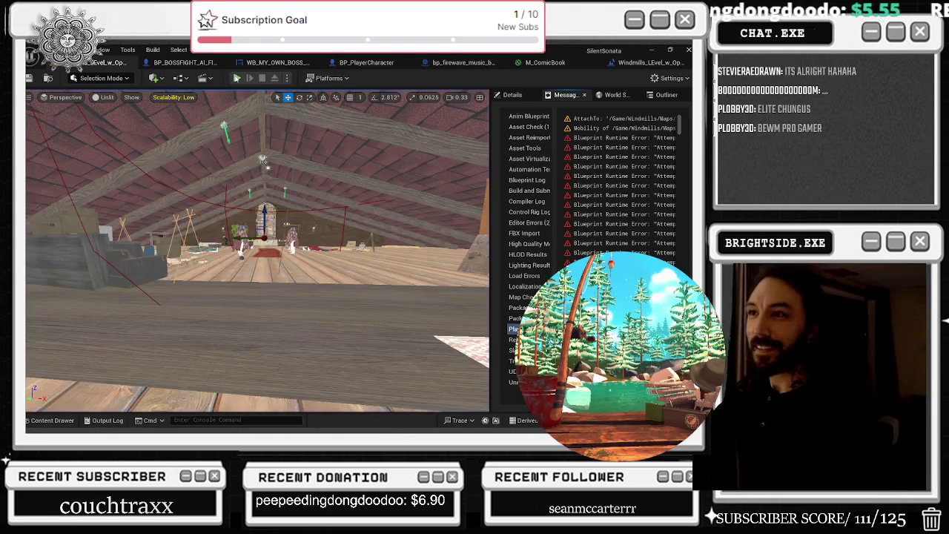
key("alt+p")
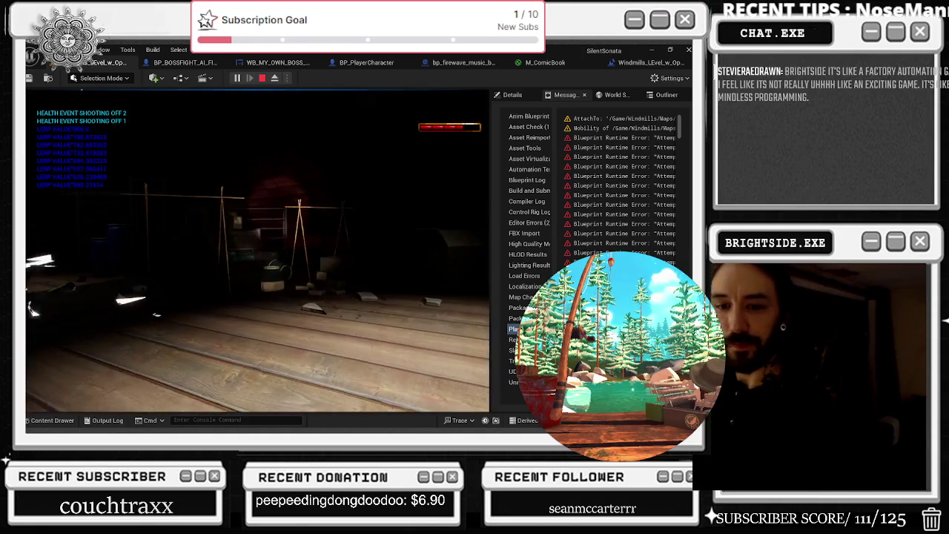
key("Escape")
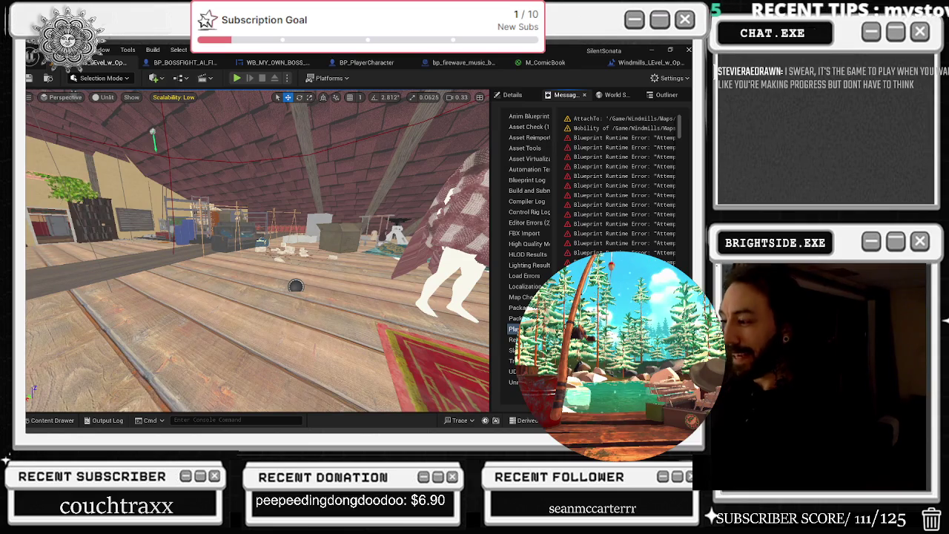
left_click(649, 63)
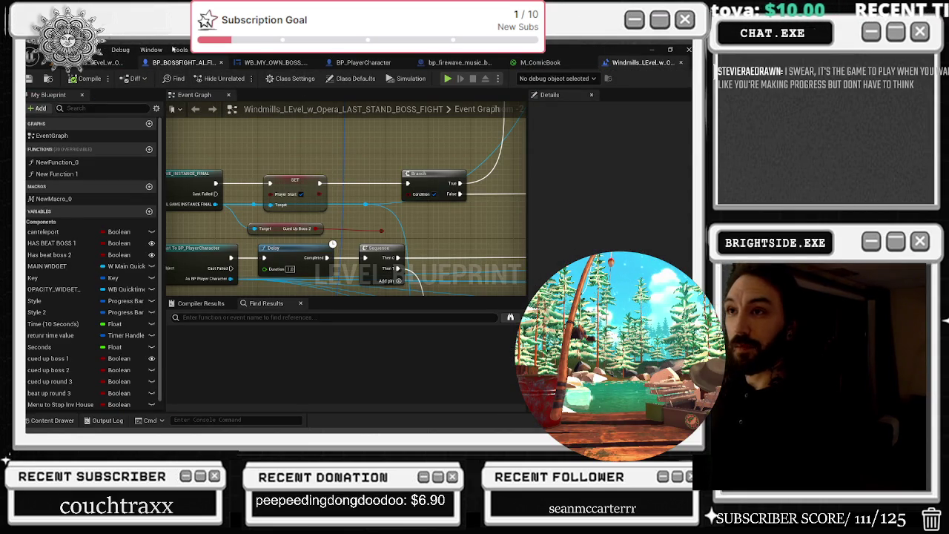
Nudge the Print String and Append nodes in the final boss second-phase blueprint
left_click(341, 63)
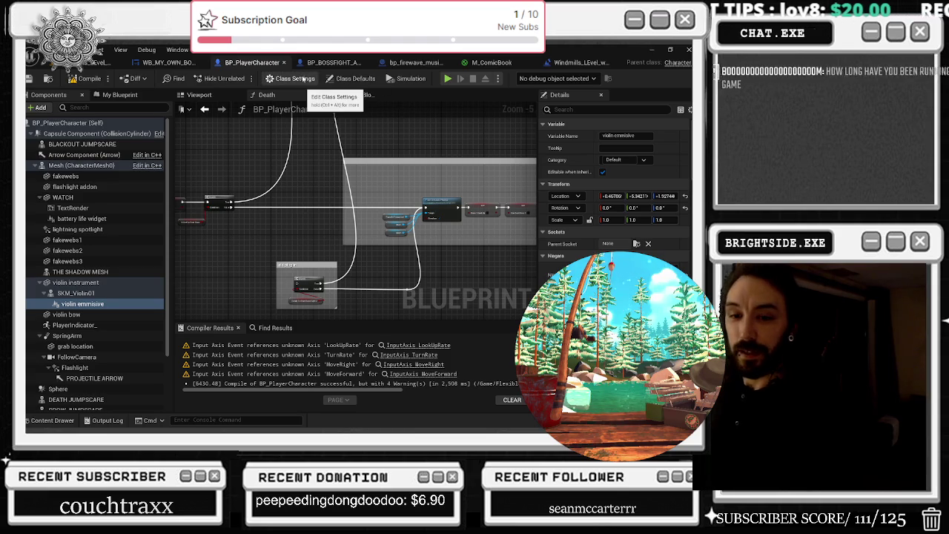
left_click(333, 62)
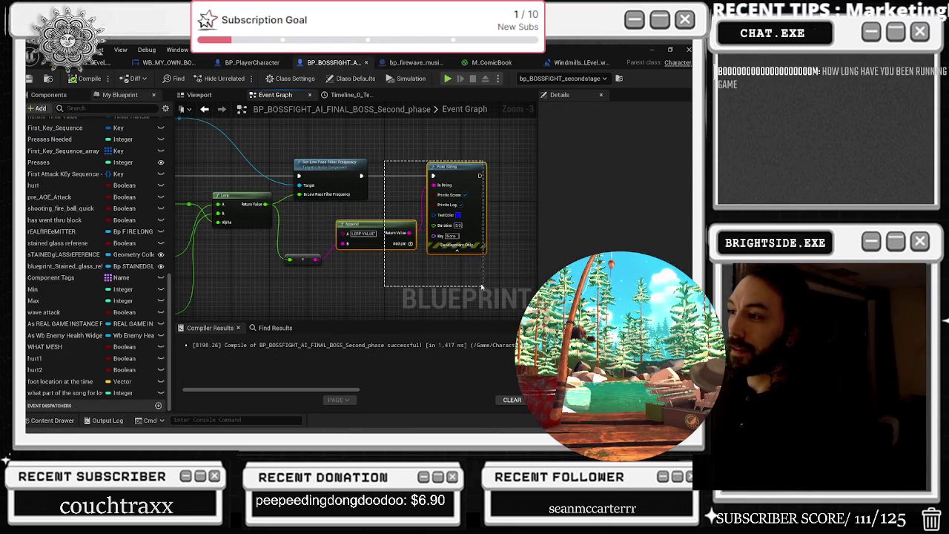
left_click_drag(393, 227, 387, 226)
left_click_drag(457, 178, 472, 179)
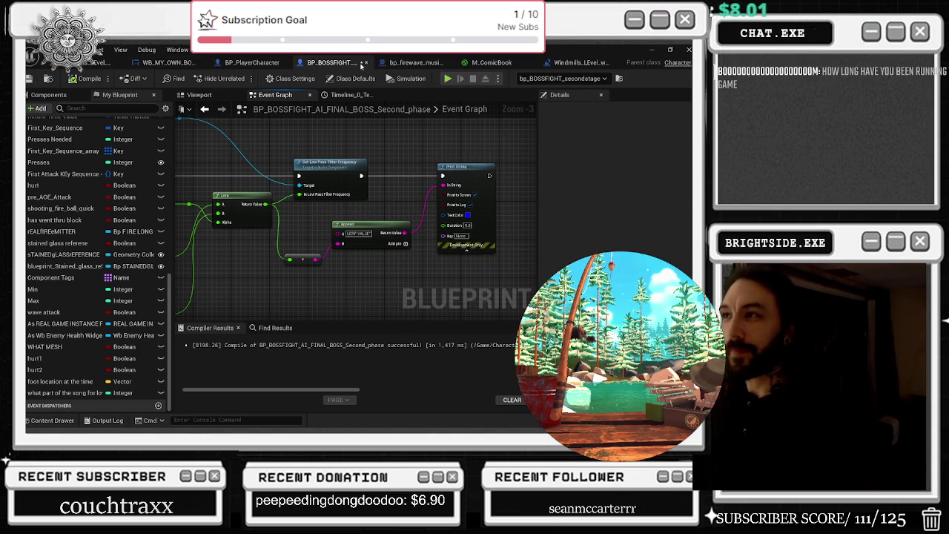
left_click(406, 64)
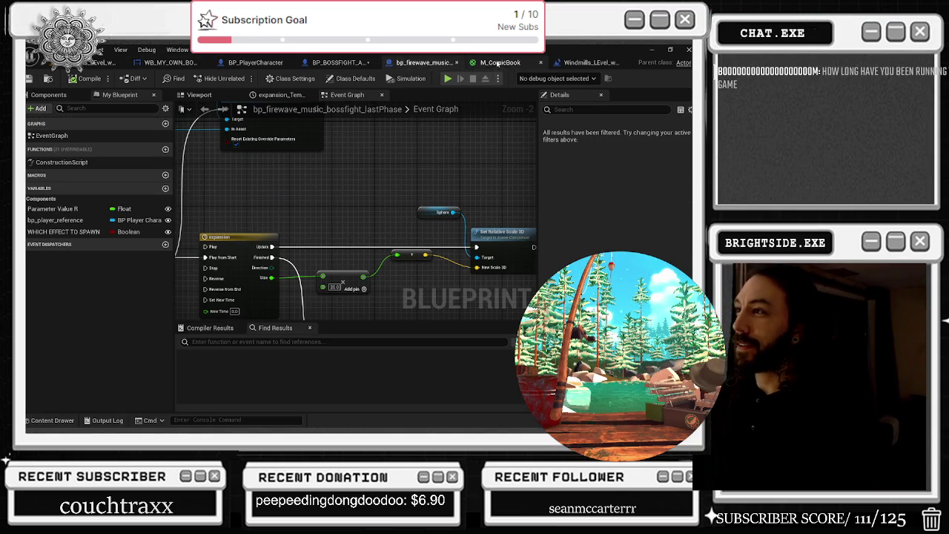
left_click(335, 64)
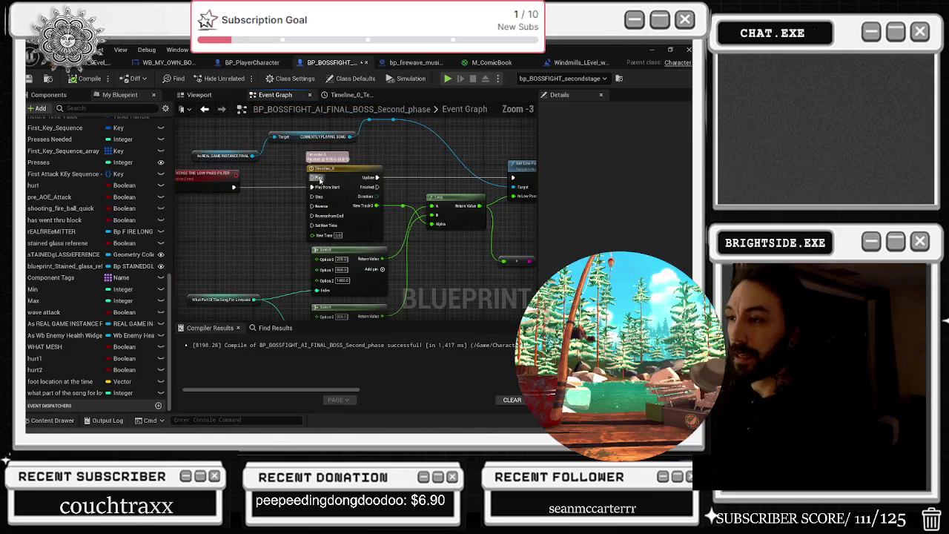
Set Timeline_0's length to 0.25 and select the curve's second key
double_click(337, 175)
scroll(318, 156, "down", 2)
type("0.25")
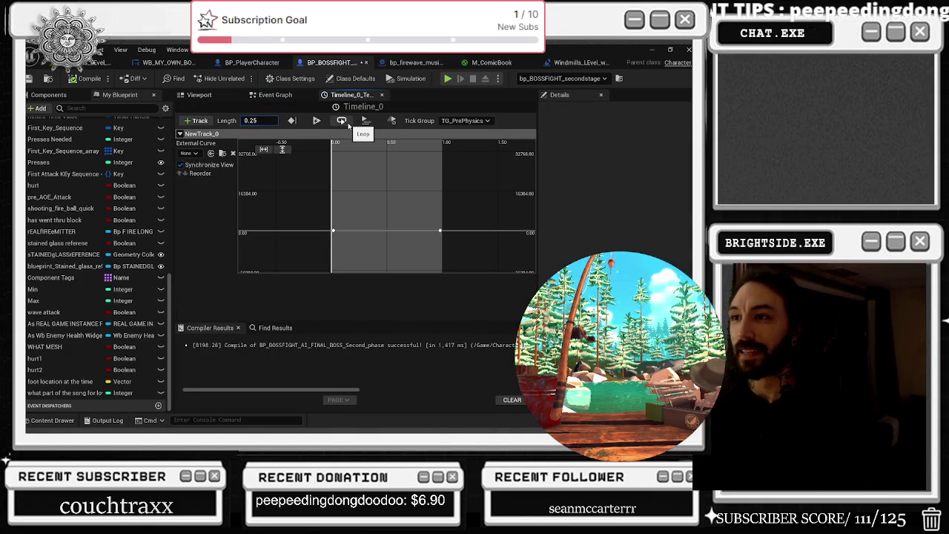
key("Return")
left_click(440, 230)
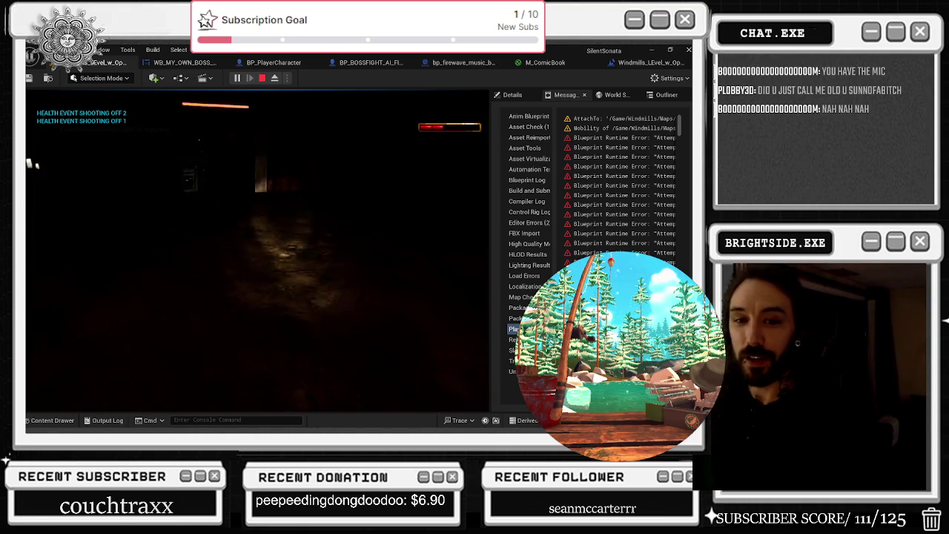
Look around the dark boss level until the debug messages print, then stop the playtest
key("1")
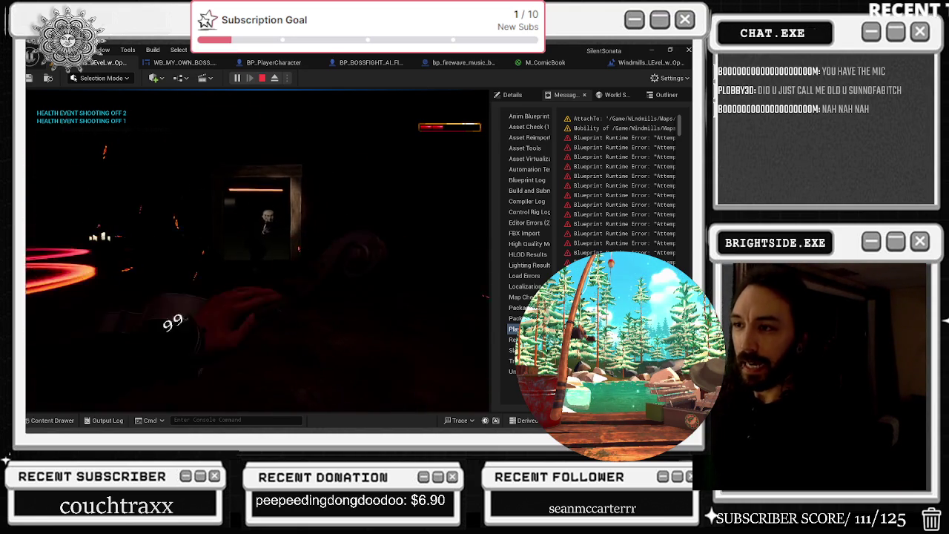
key("1")
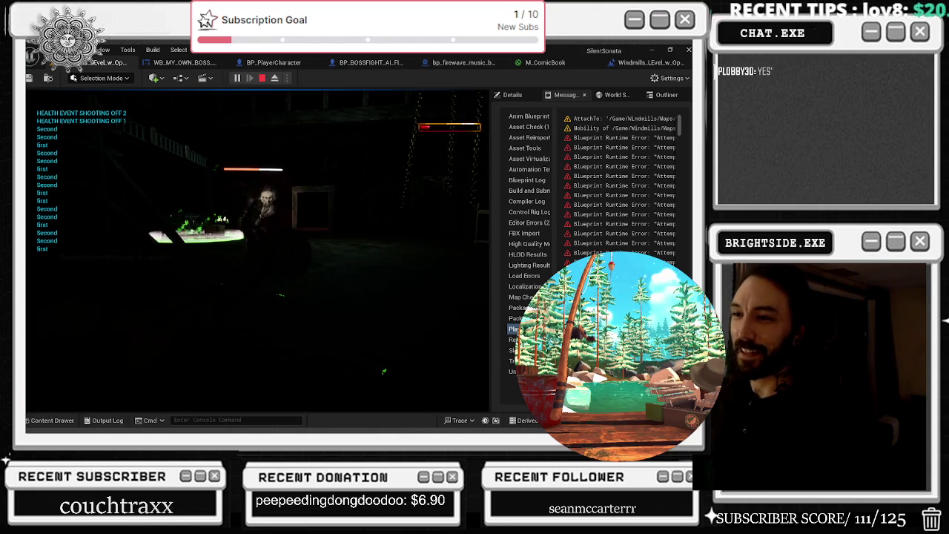
key("Escape")
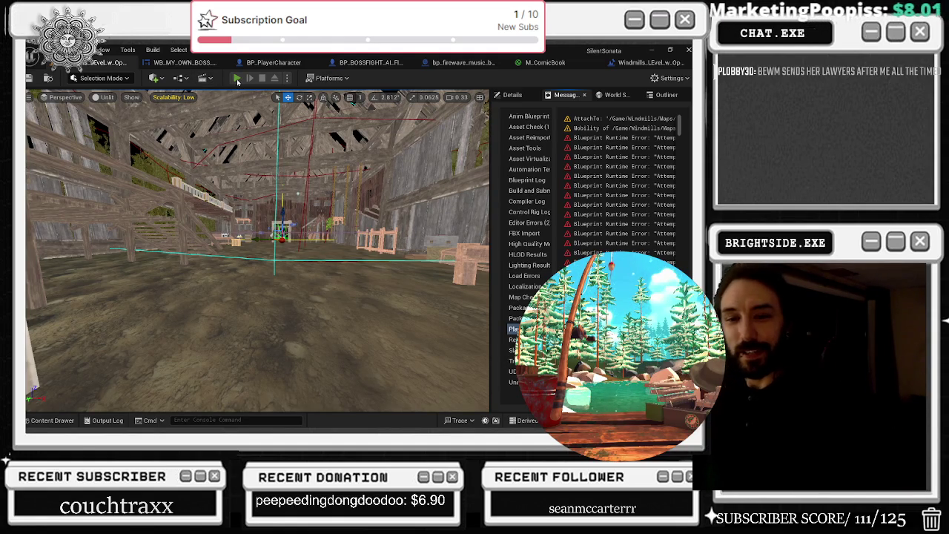
Playtest the walk from the cave doorway through the theater hall to the attic window
key("alt+p")
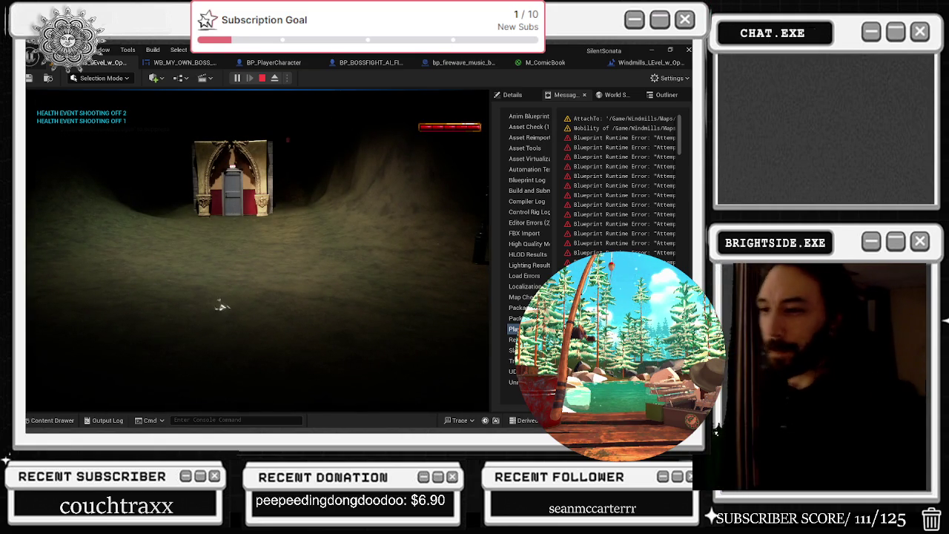
key("w")
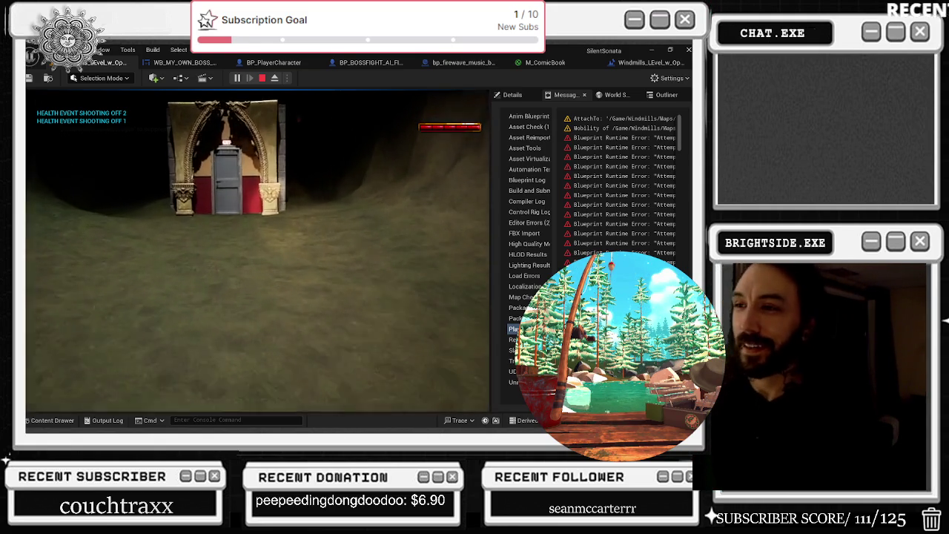
key("w")
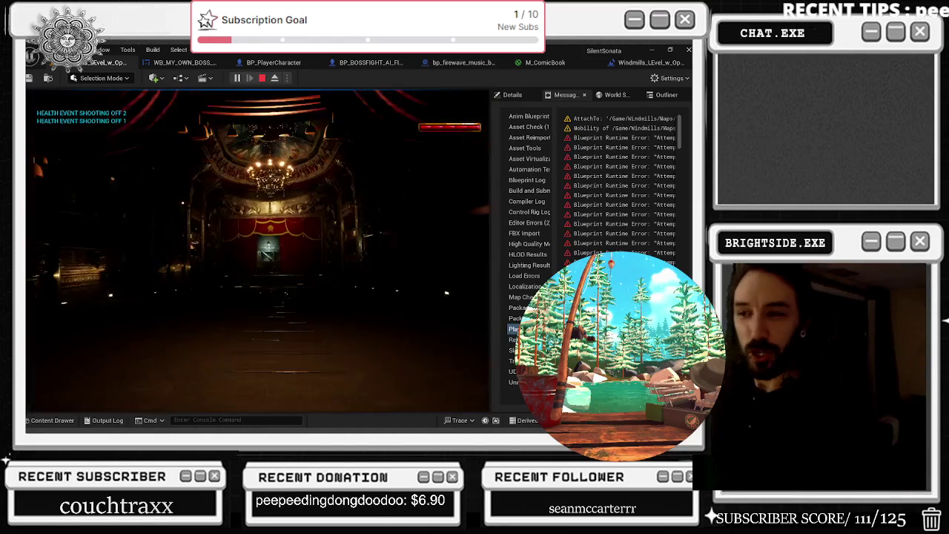
key("w")
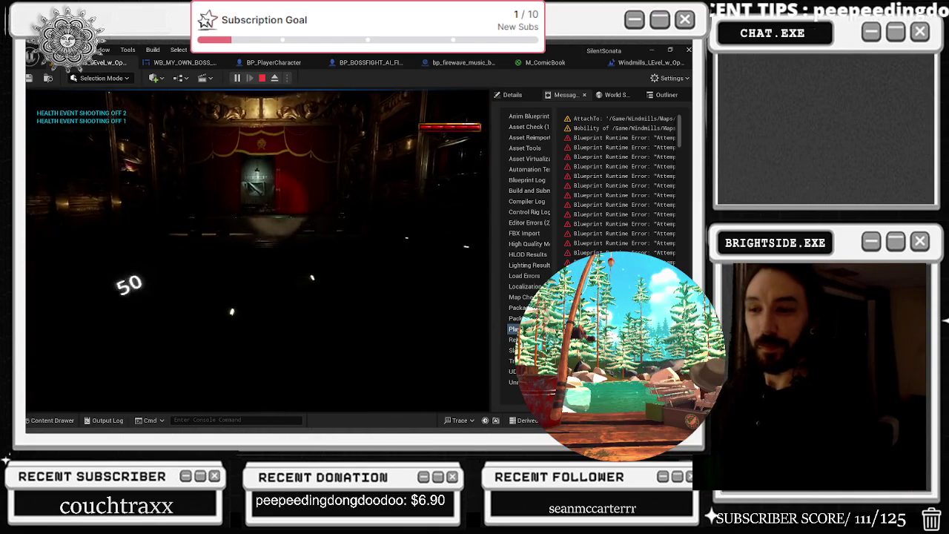
key("w")
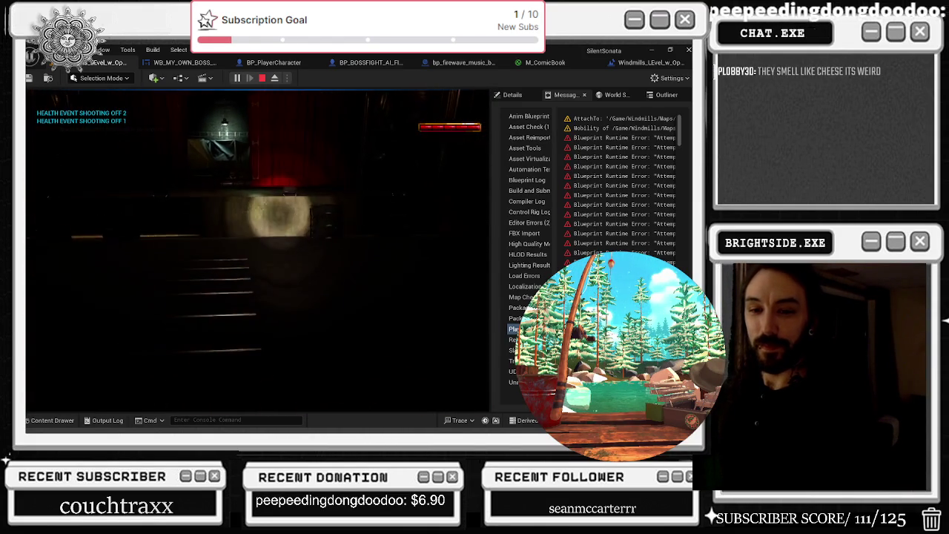
key("w")
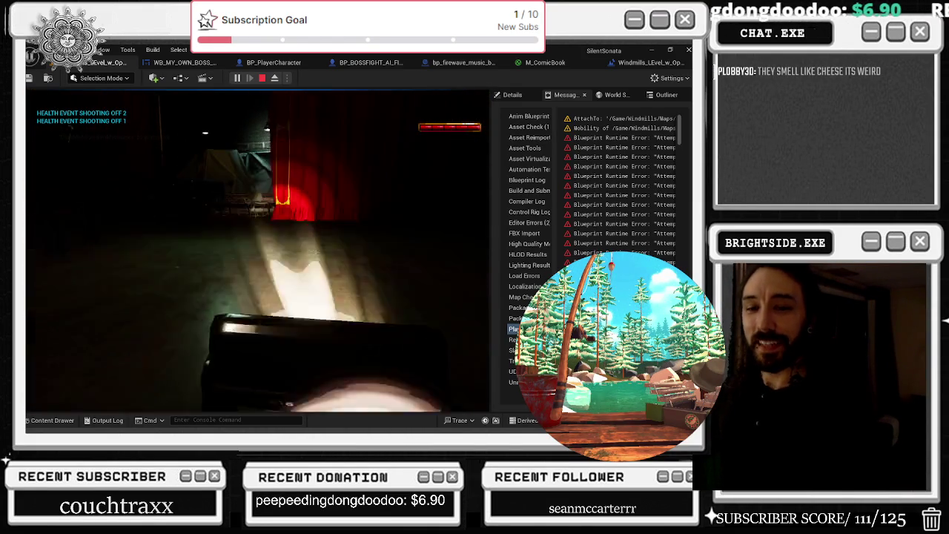
key("w")
key("w")
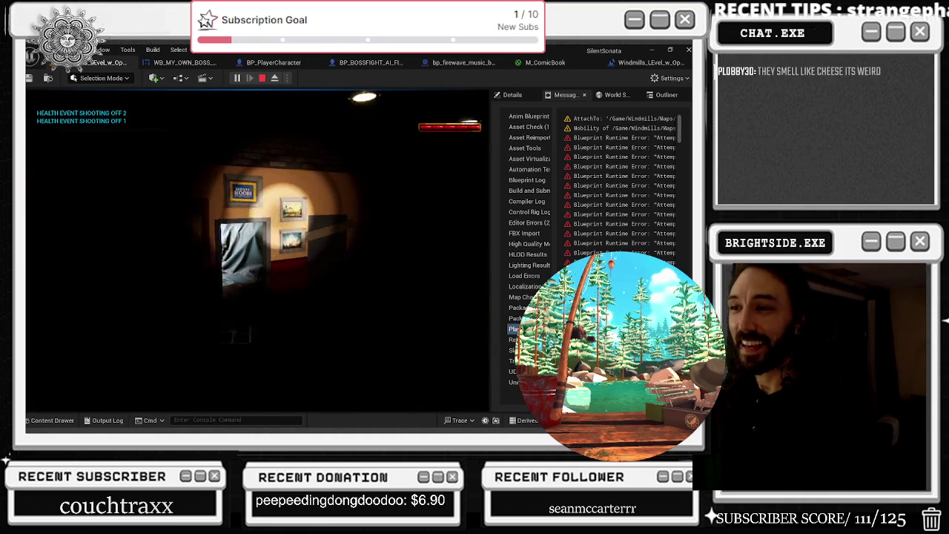
key("w")
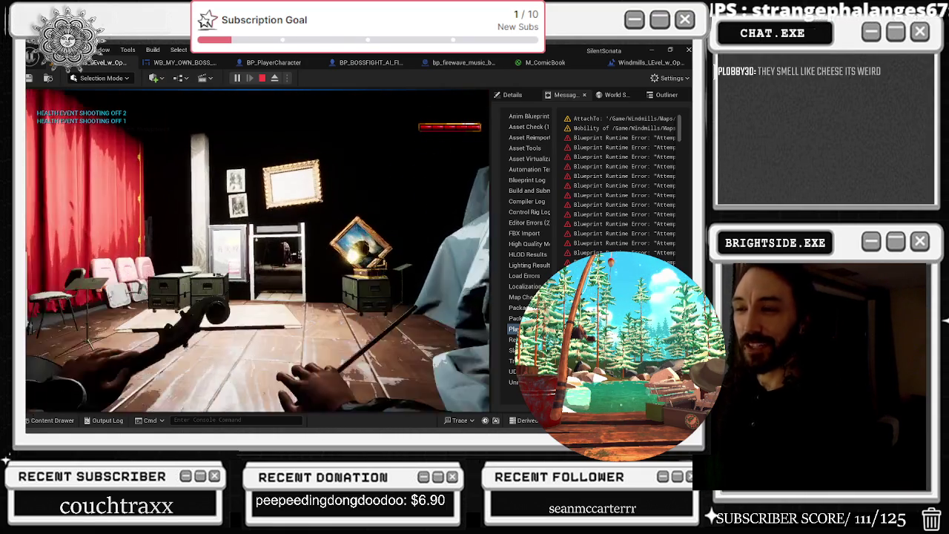
key("w")
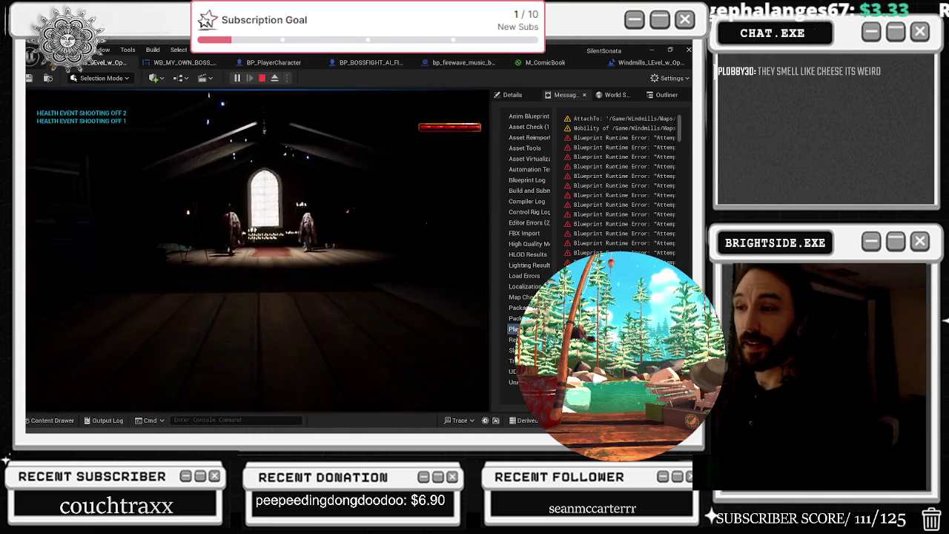
key("w")
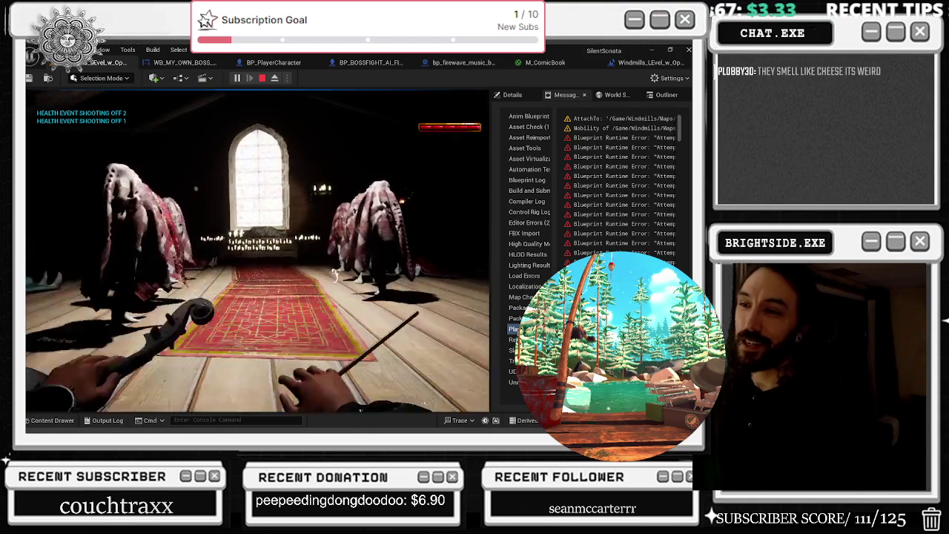
key("w")
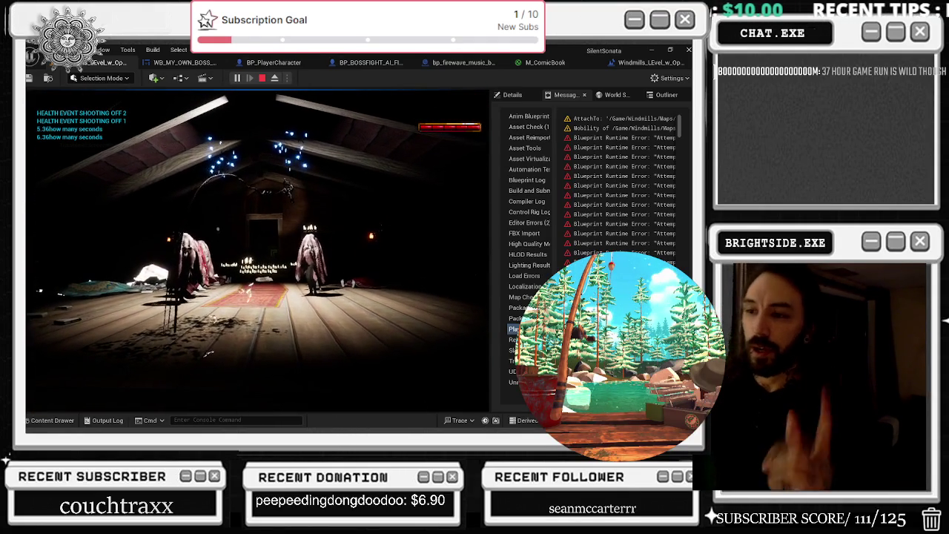
key("Escape")
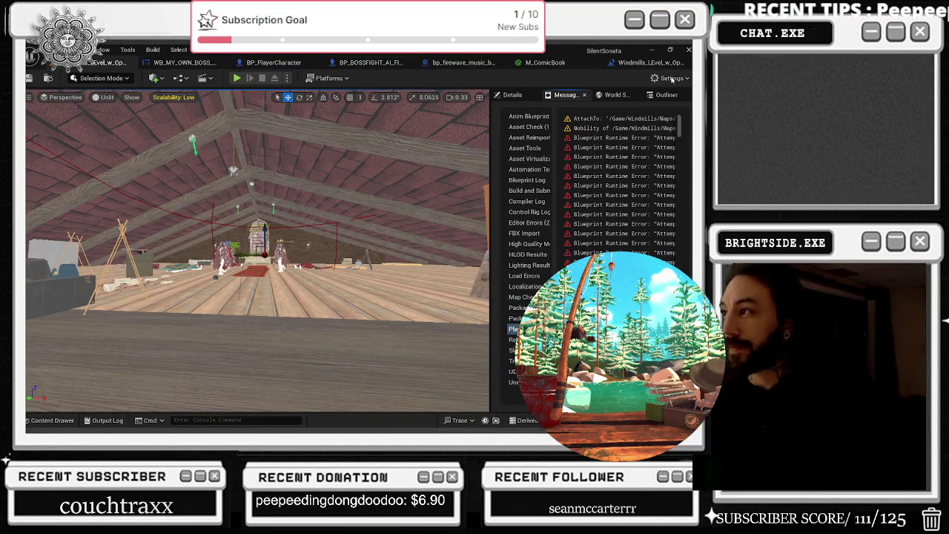
Open the boss fight blueprint's Event Graph and pan toward the Select nodes
left_click(189, 63)
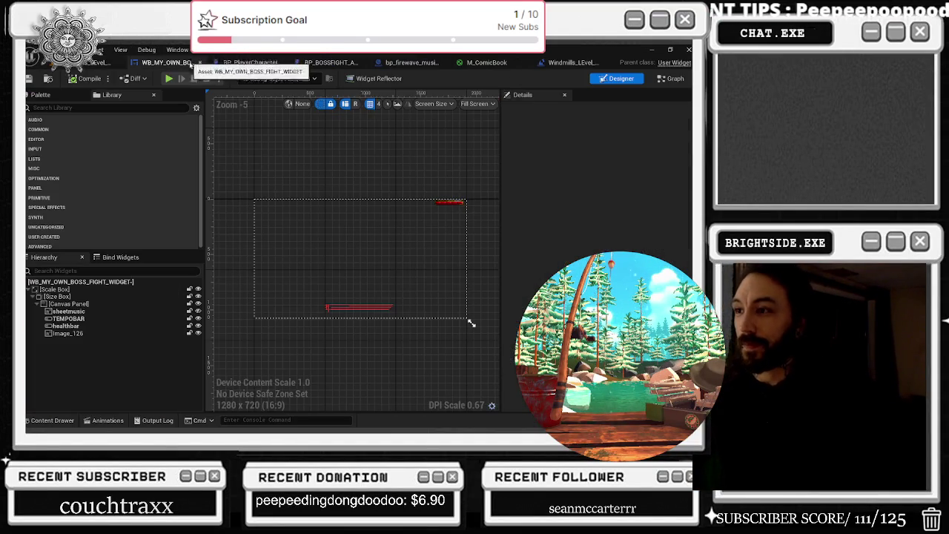
left_click(252, 62)
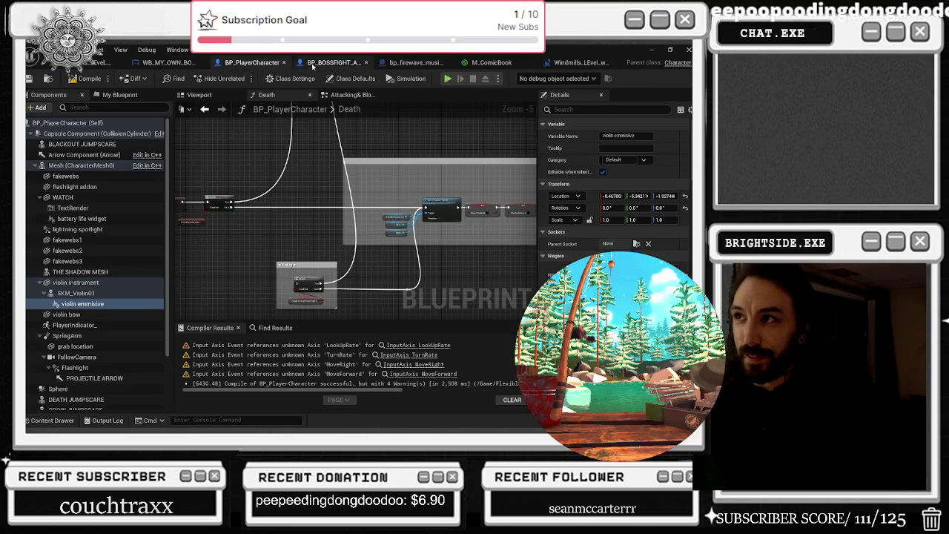
left_click(333, 62)
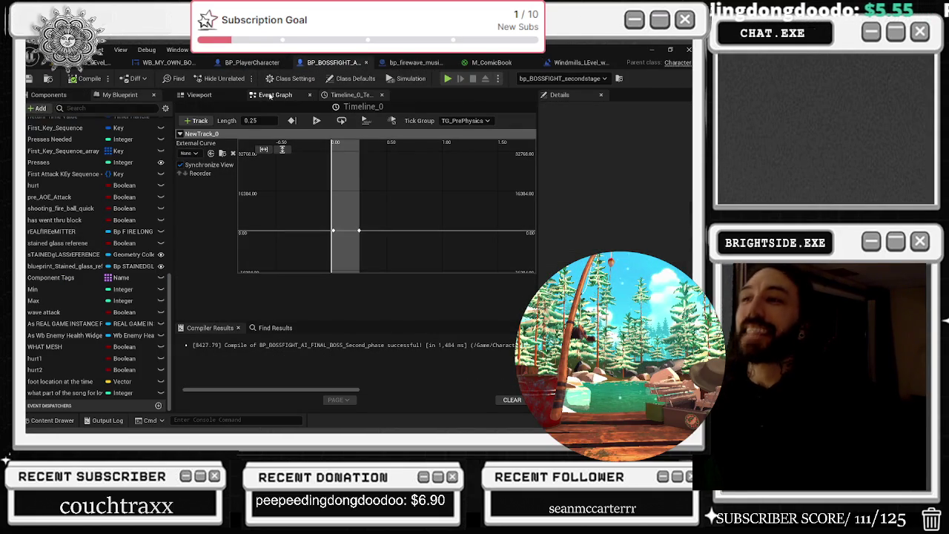
left_click(270, 95)
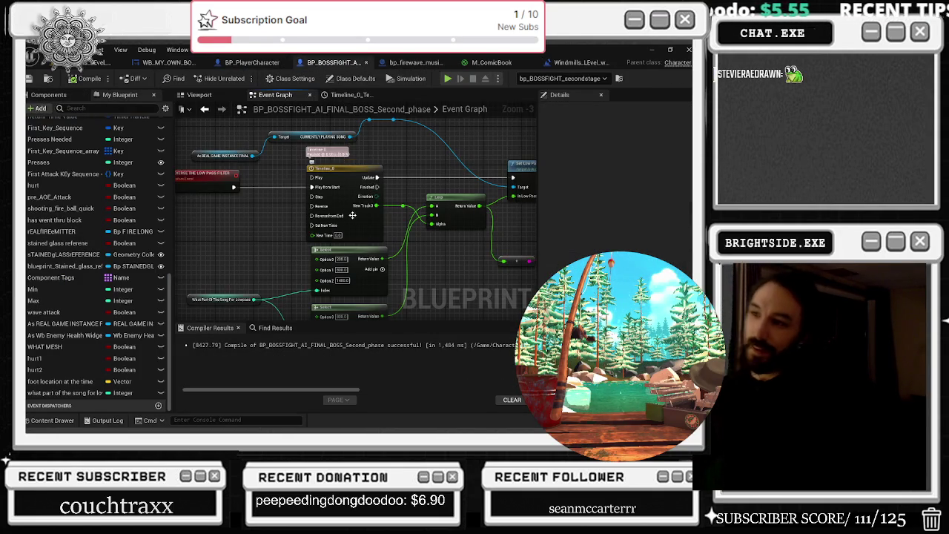
left_click_drag(389, 273, 385, 222)
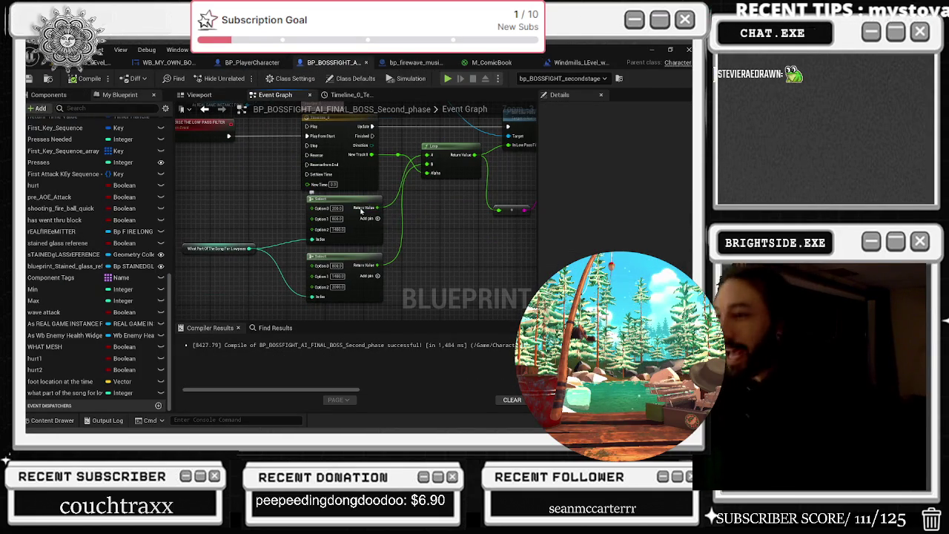
mouse_move(430, 119)
left_mouse_down()
mouse_move(436, 233)
mouse_move(426, 111)
mouse_move(415, 163)
left_mouse_up()
Inspect Timeline_0's curve key points, then frame the Timeline, Lerp and Select nodes
double_click(335, 145)
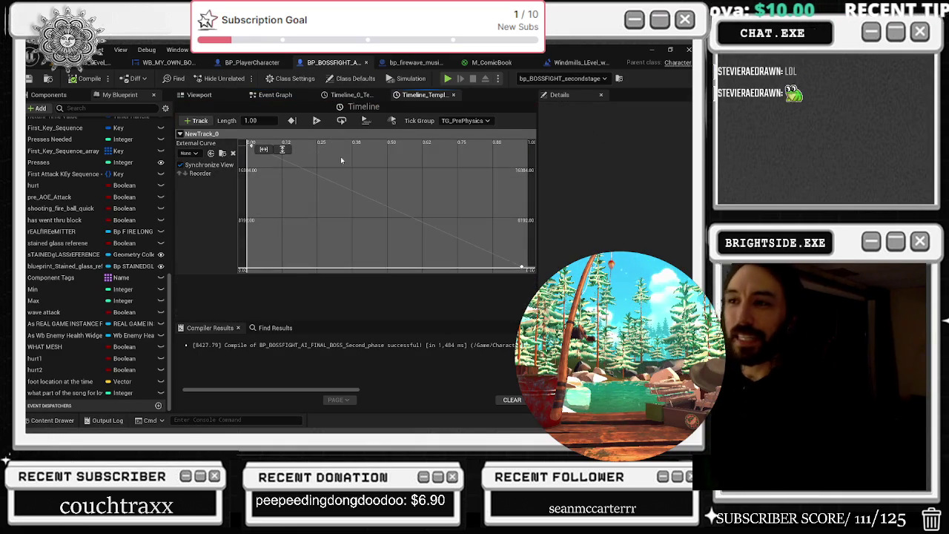
left_click(249, 169)
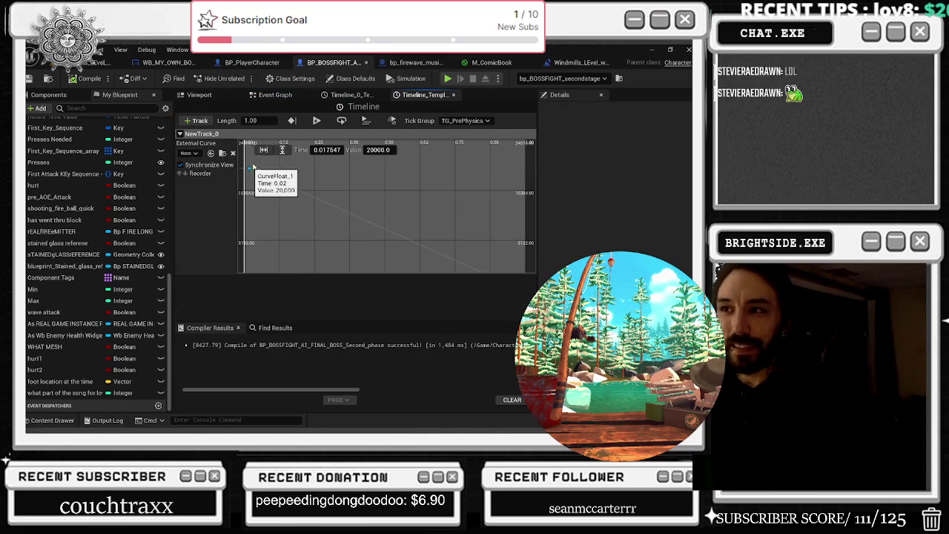
left_click(350, 95)
left_click(274, 95)
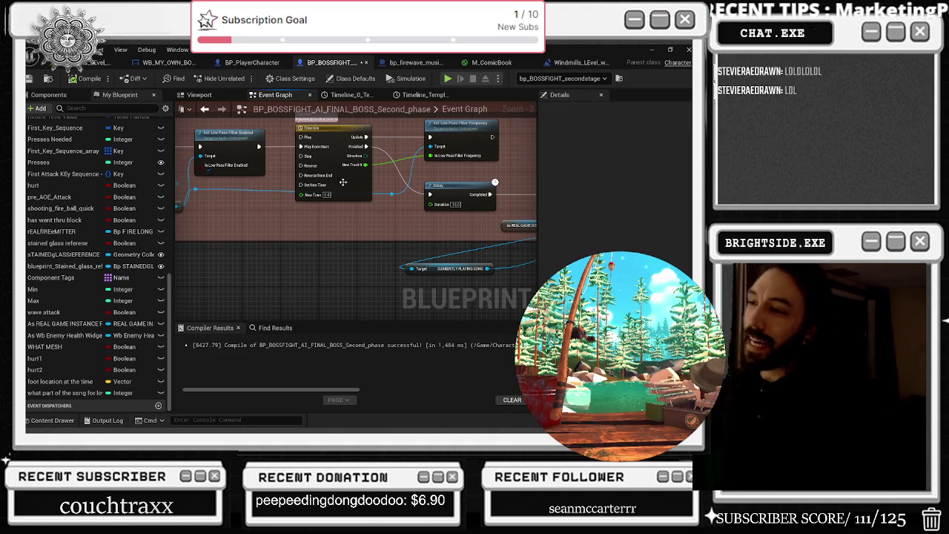
scroll(338, 179, "up", 3)
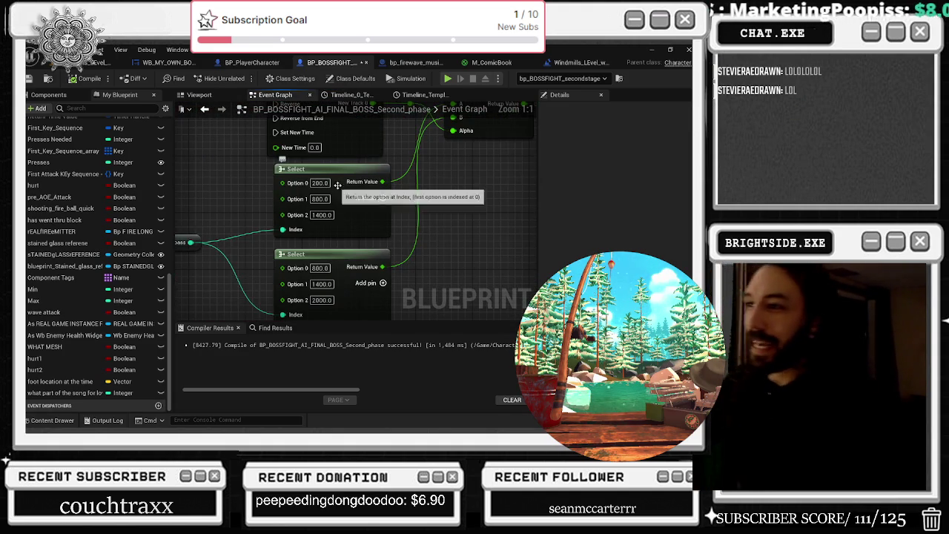
left_click_drag(443, 200, 393, 262)
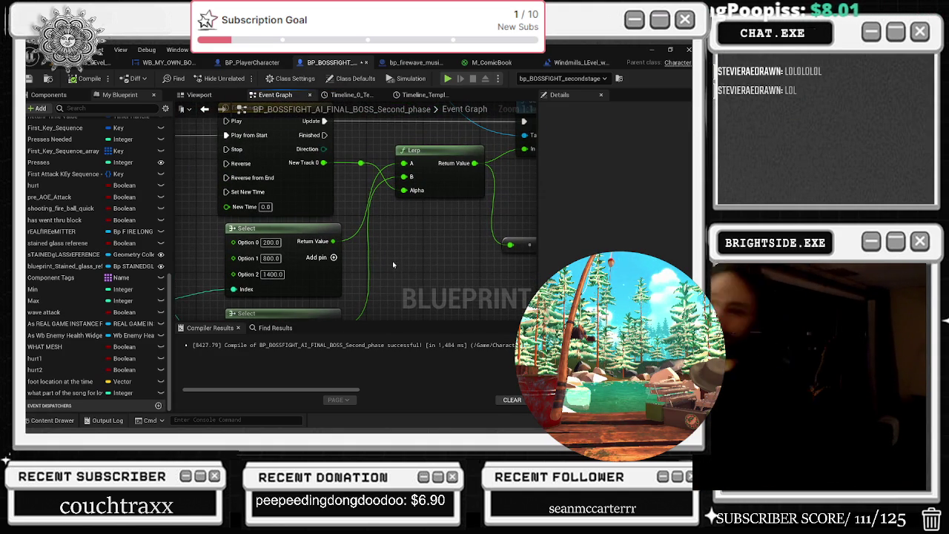
left_click_drag(393, 264, 411, 219)
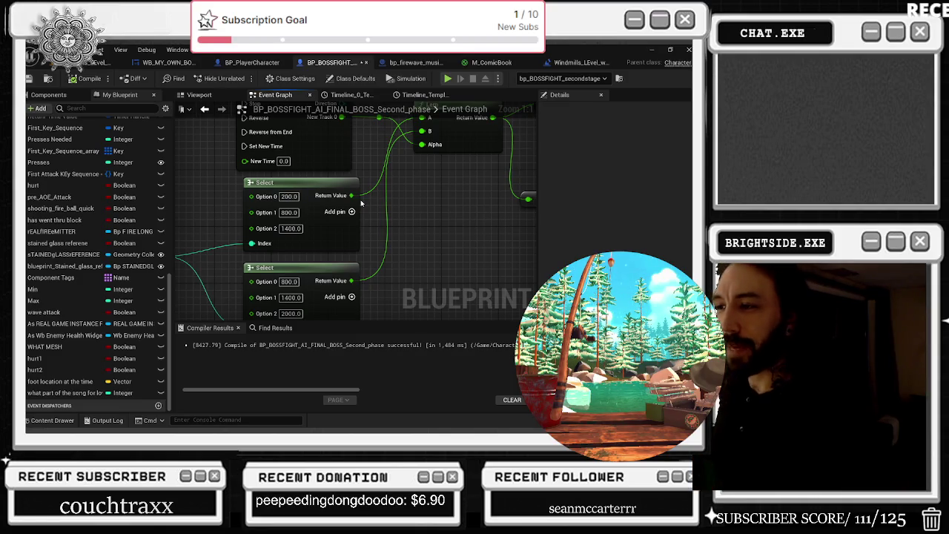
Set the first Select node to 2000/8000/14000 and the second to 8000/14000/20000
left_click(288, 197)
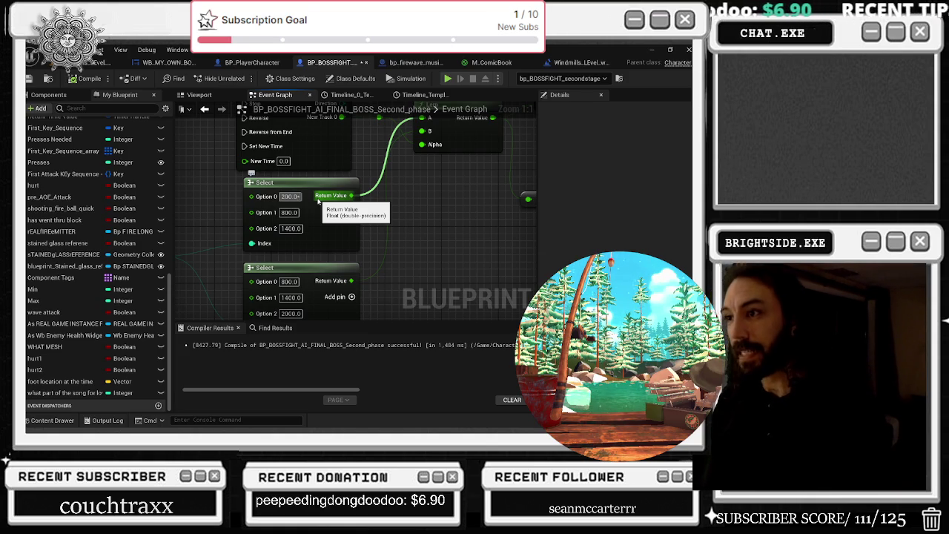
type("2000")
key("Tab")
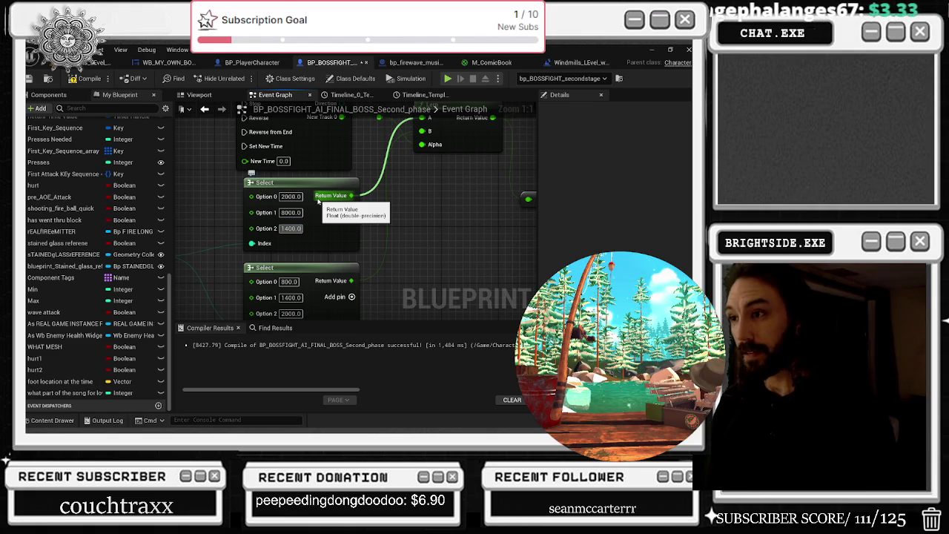
key("Return")
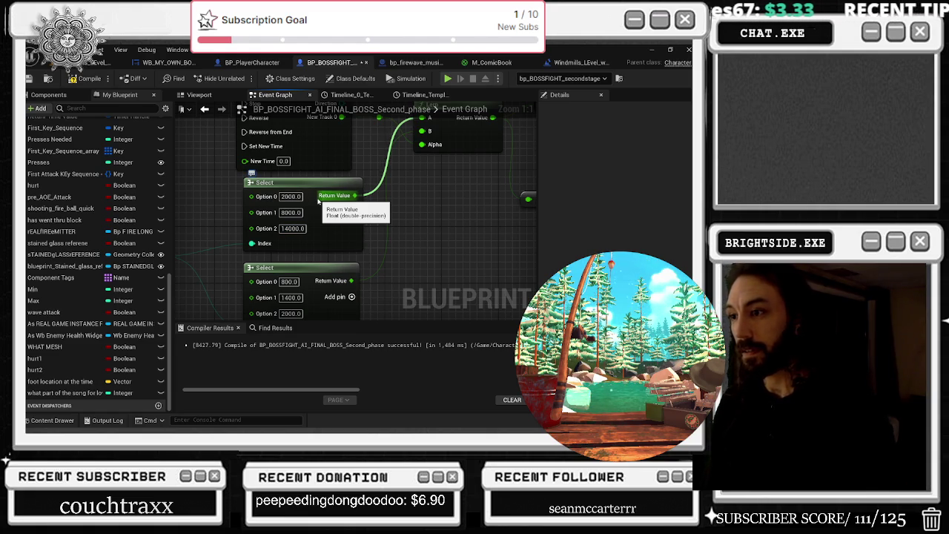
left_click(288, 282)
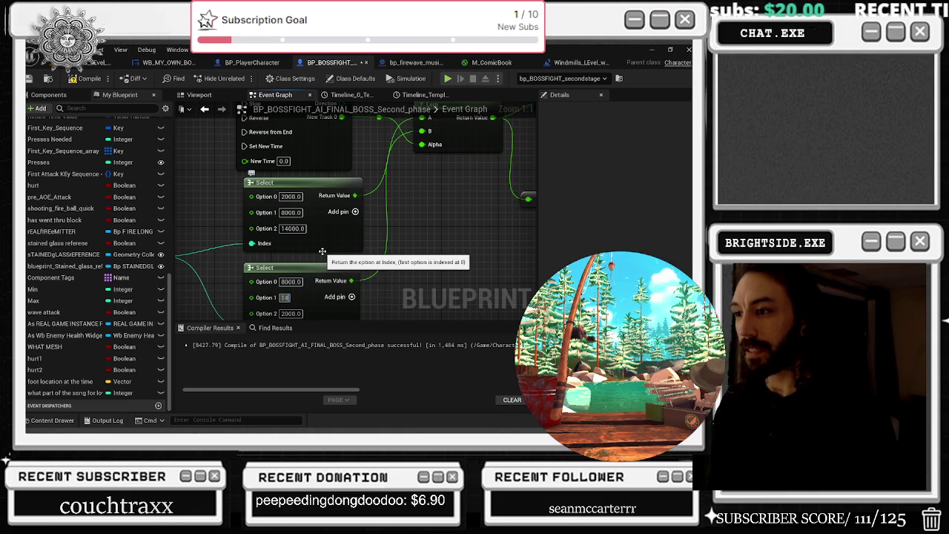
key("Tab")
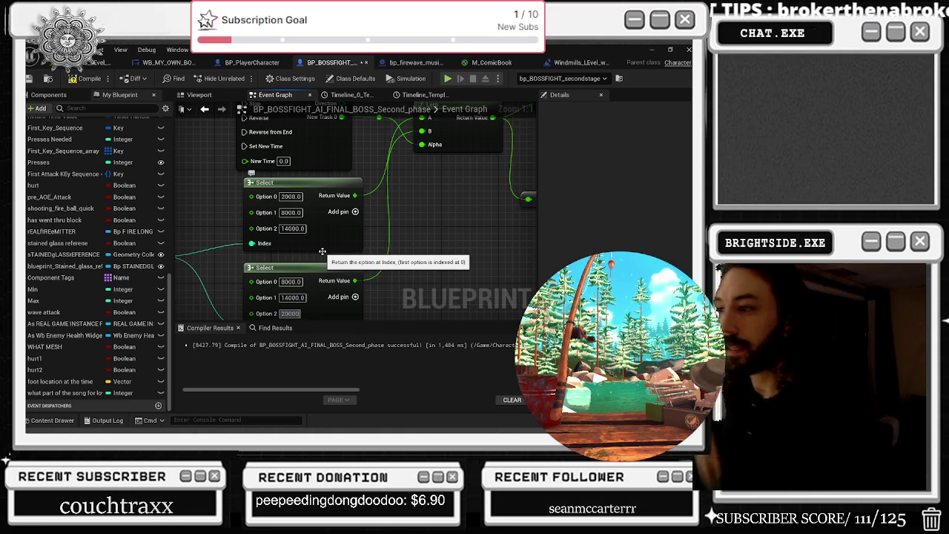
key("Return")
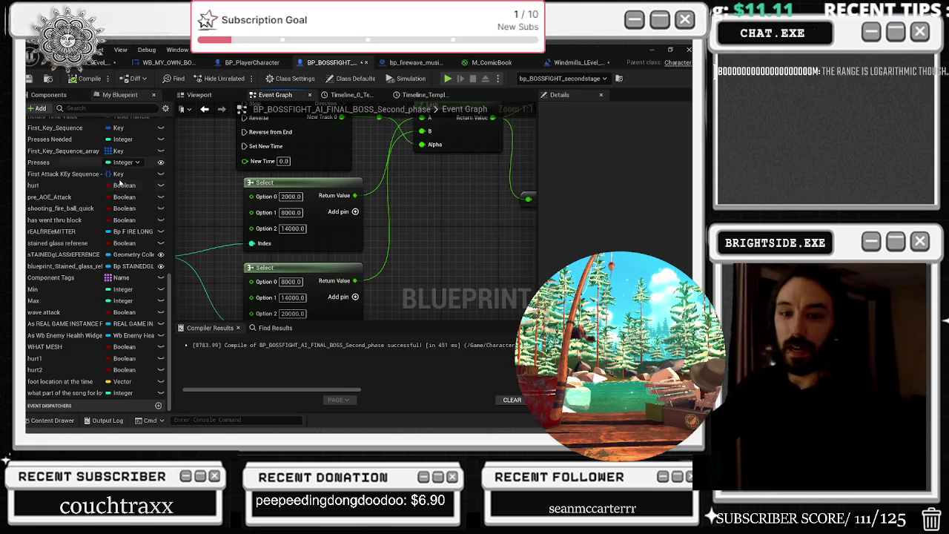
Compile and save the boss blueprint, then save the Windmills level
left_click(29, 80)
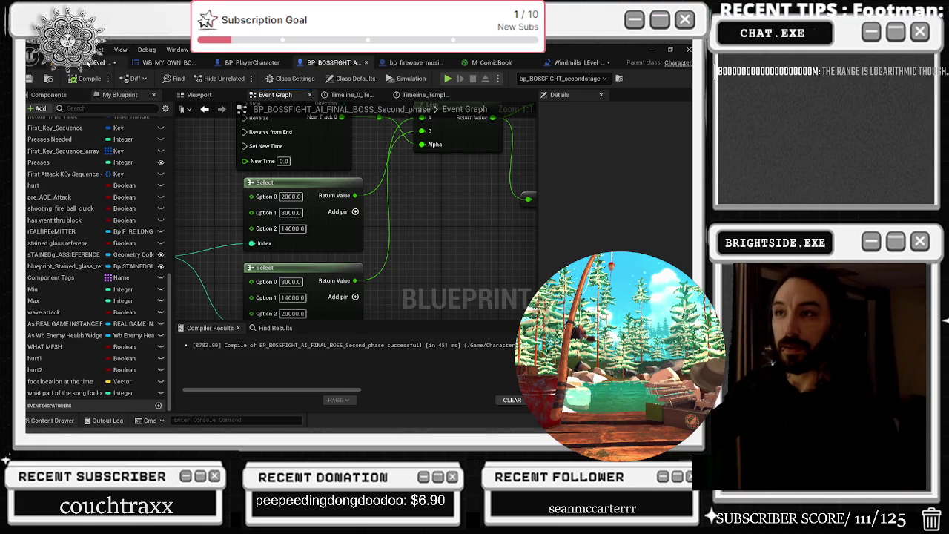
left_click(97, 62)
key("ctrl+s")
Confirm saving the level map and playtest the boss fight with the new frequencies
left_click(421, 337)
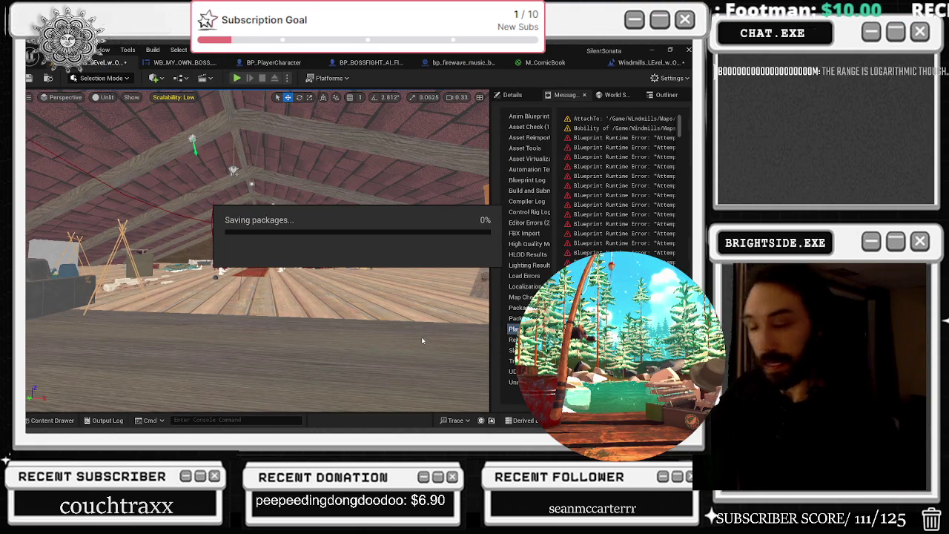
left_click(235, 79)
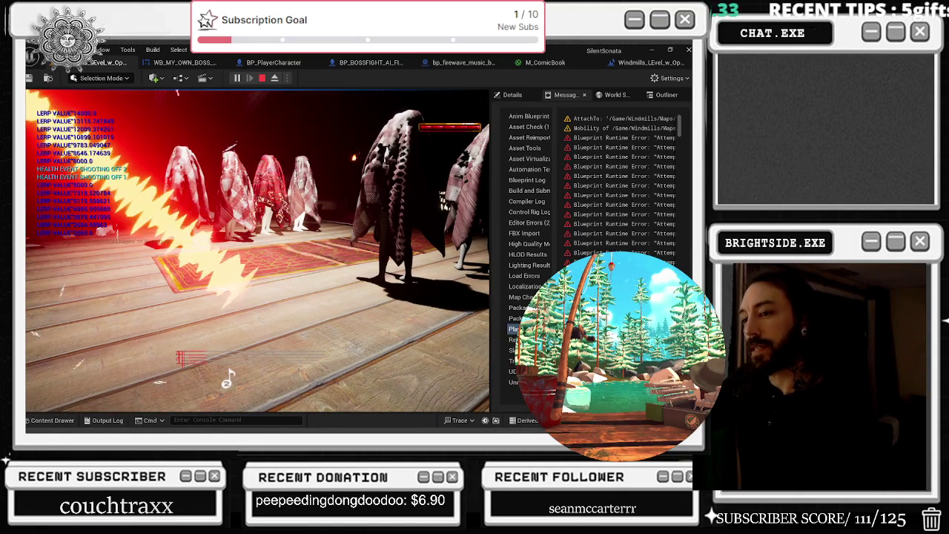
key("w")
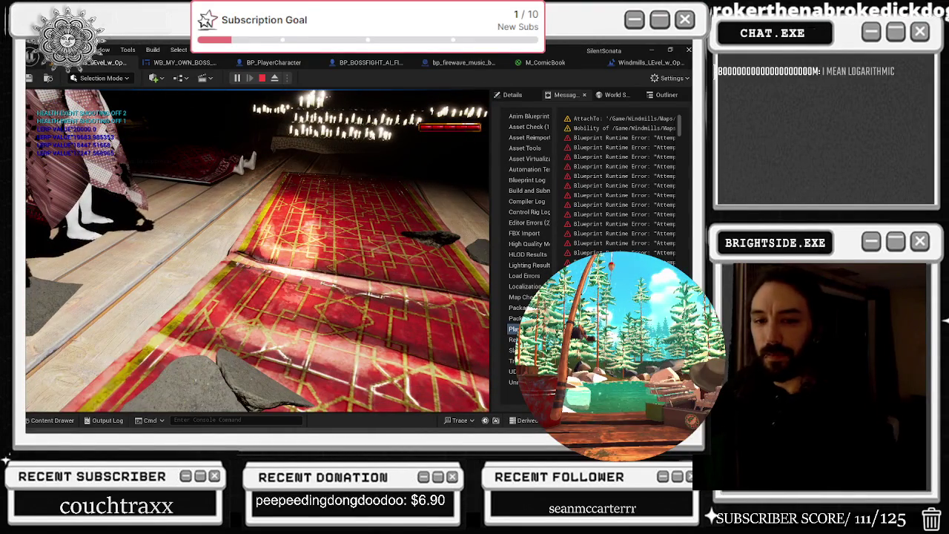
End the playtest and search the web for 'range is logarithmic'
key("Escape")
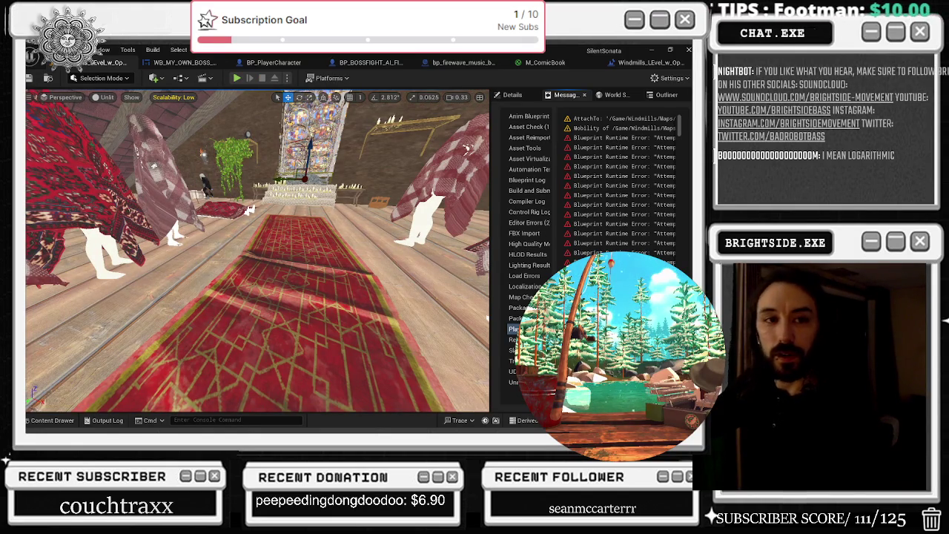
type("range is logarithmic")
key("Return")
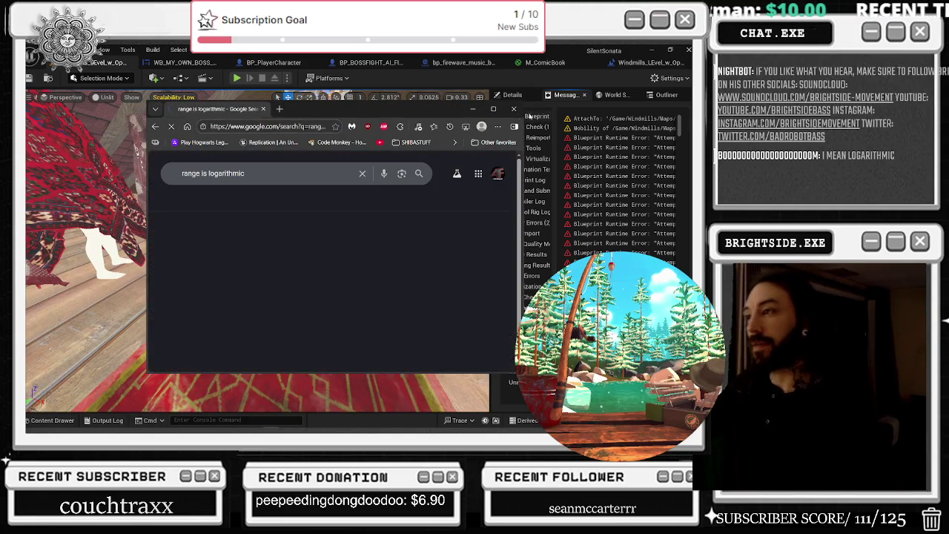
View the Cuemath logarithmic-function graph preview, then return to the boss blueprint in Unreal
left_click(391, 199)
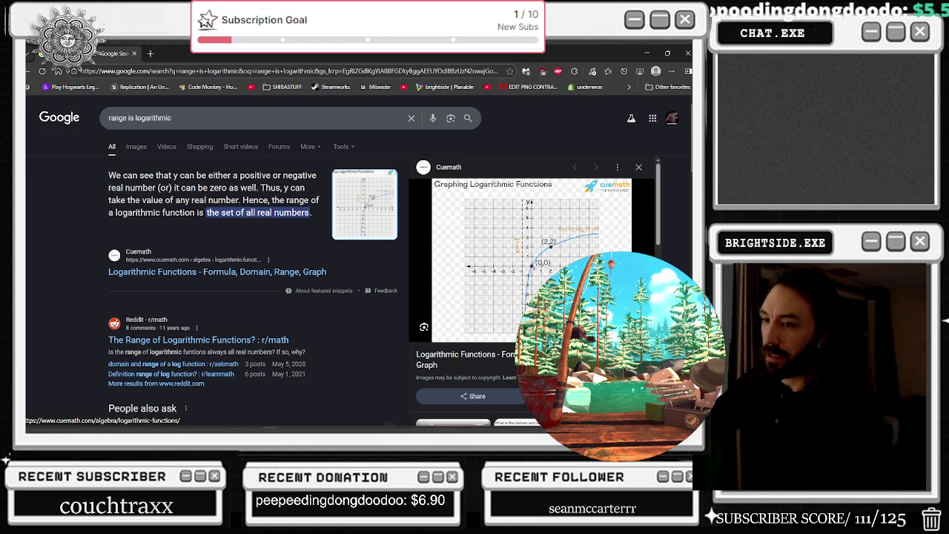
scroll(534, 297, "down", 3)
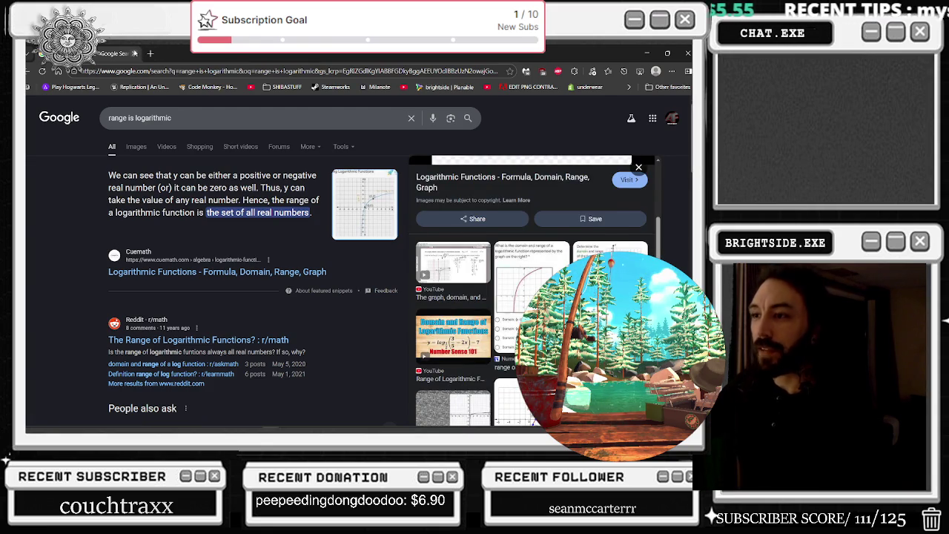
key("alt+Tab")
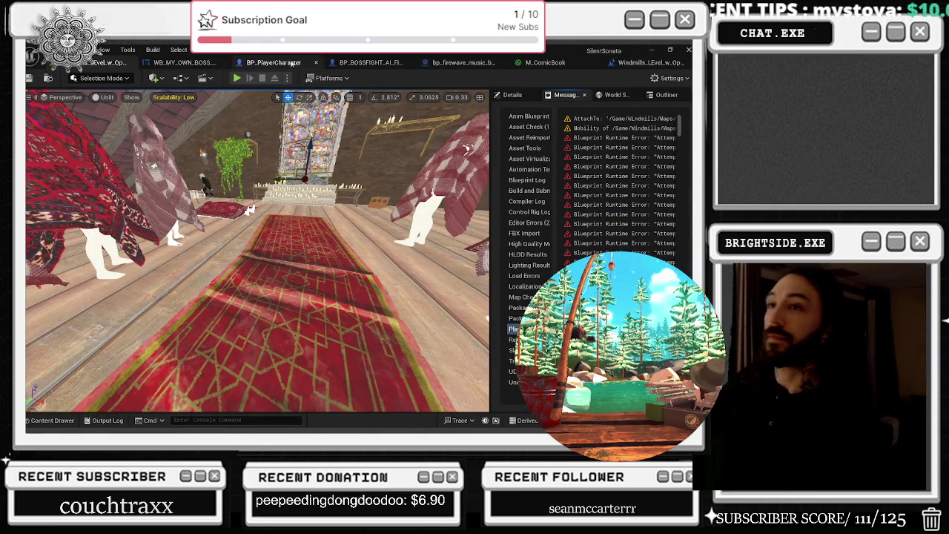
left_click(296, 63)
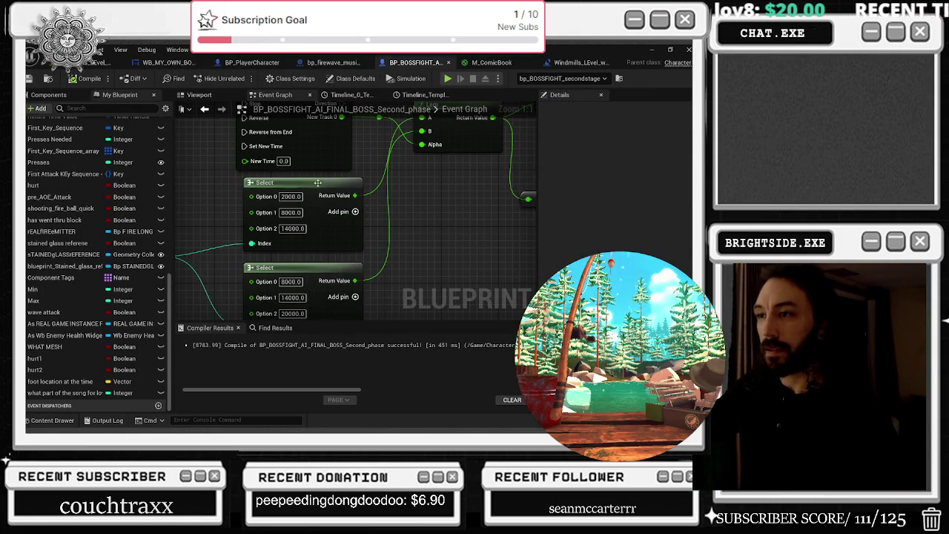
Pan and scroll the Event Graph to inspect the Timeline, Lerp and both Select nodes
left_click_drag(331, 173, 339, 216)
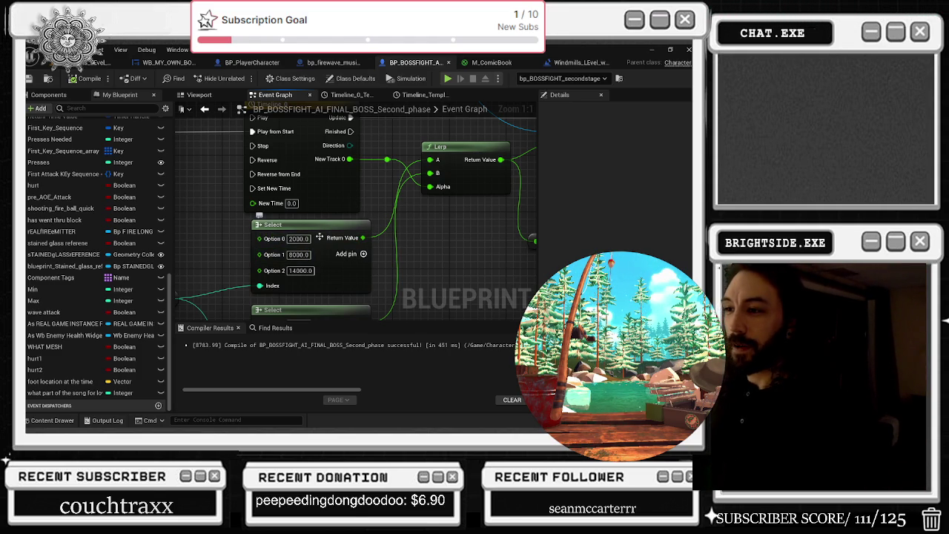
scroll(354, 244, "down", 2)
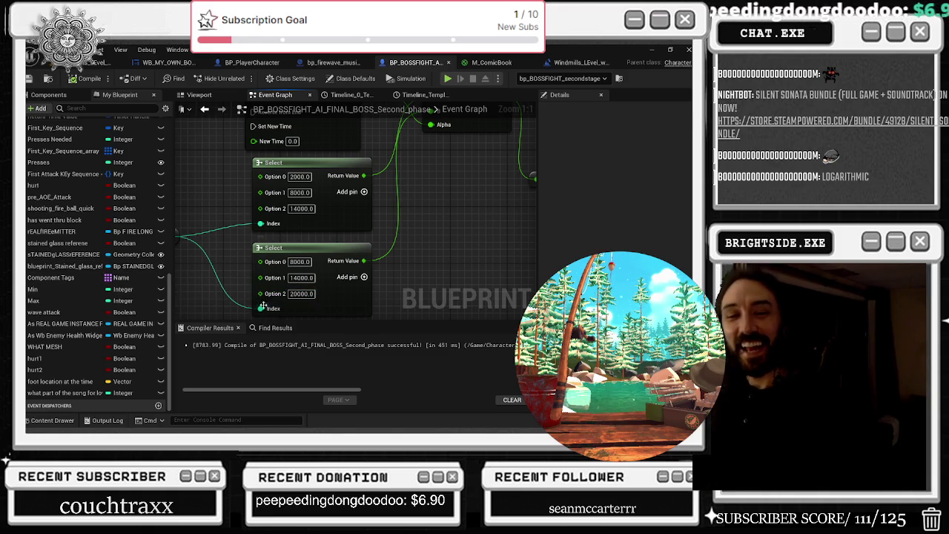
mouse_move(185, 249)
left_mouse_down()
mouse_move(258, 263)
mouse_move(215, 248)
mouse_move(215, 267)
mouse_move(215, 246)
left_mouse_up()
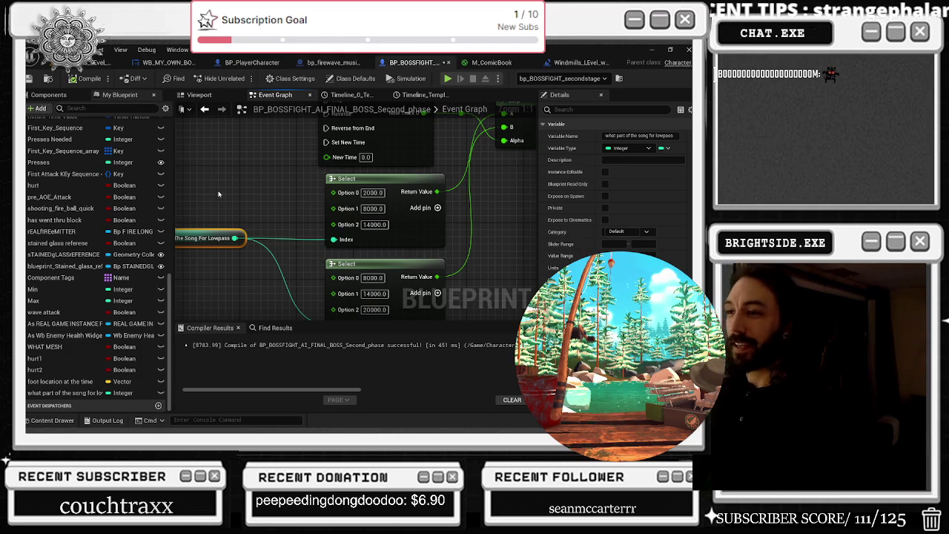
left_click_drag(214, 186, 453, 317)
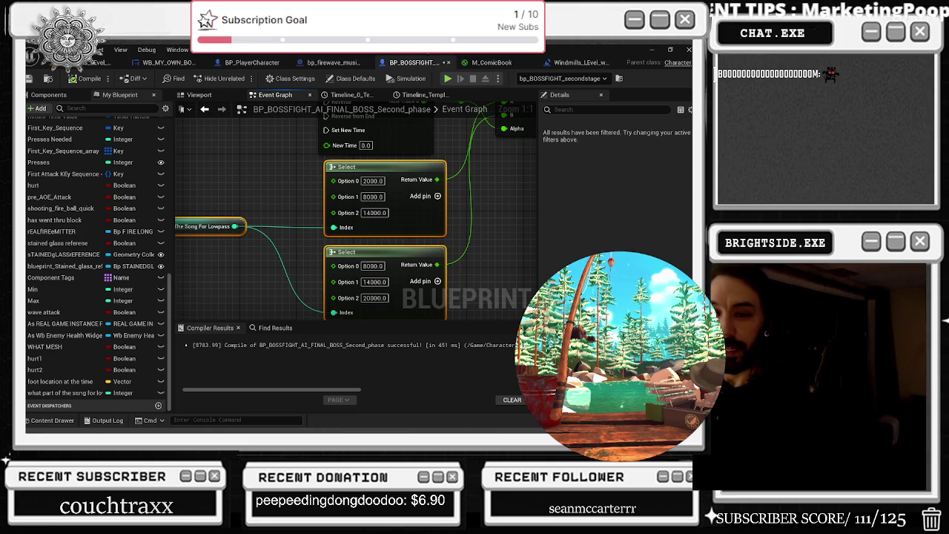
Set the upper Select's Option 0 to 200 and the lower Select's Option 0 to 1000
left_click(372, 180)
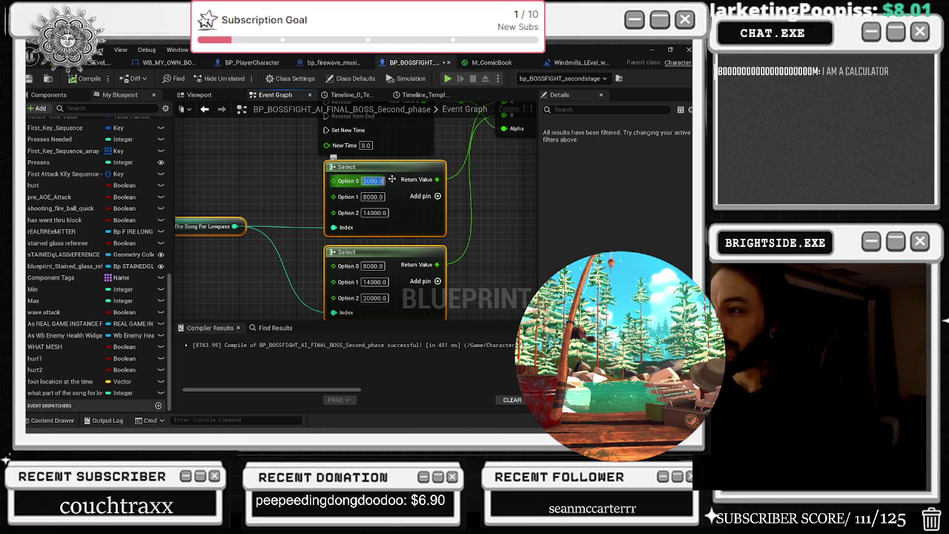
type("200")
key("Tab")
key("Tab")
key("Tab")
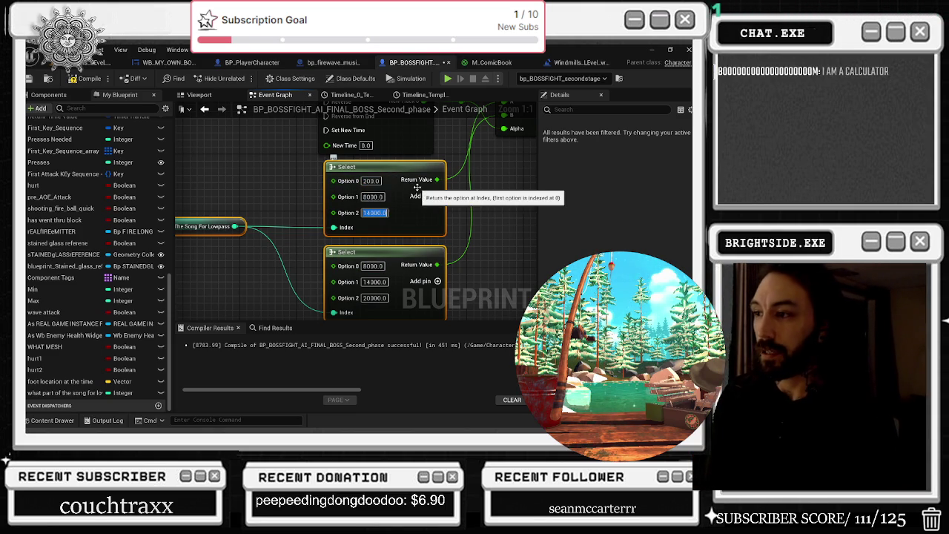
type("1")
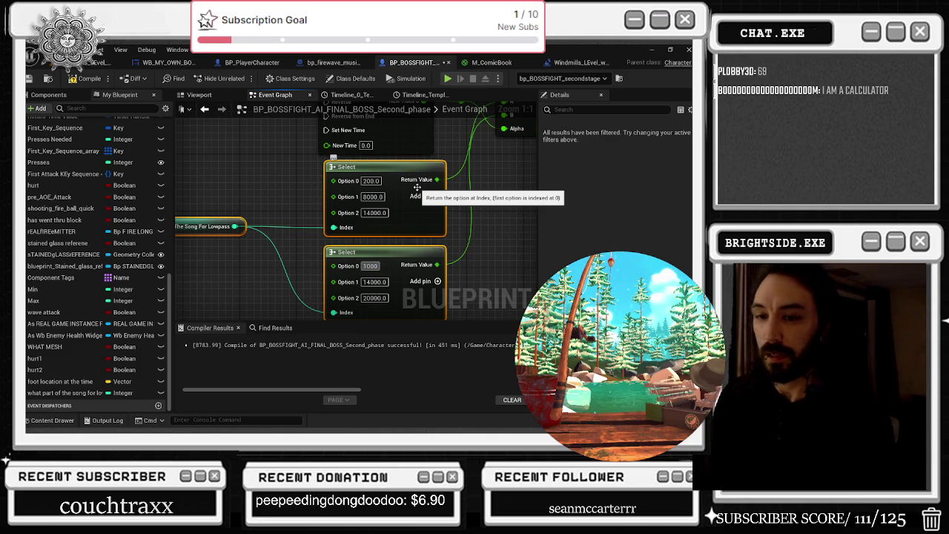
key("shift+Tab")
key("shift+Tab")
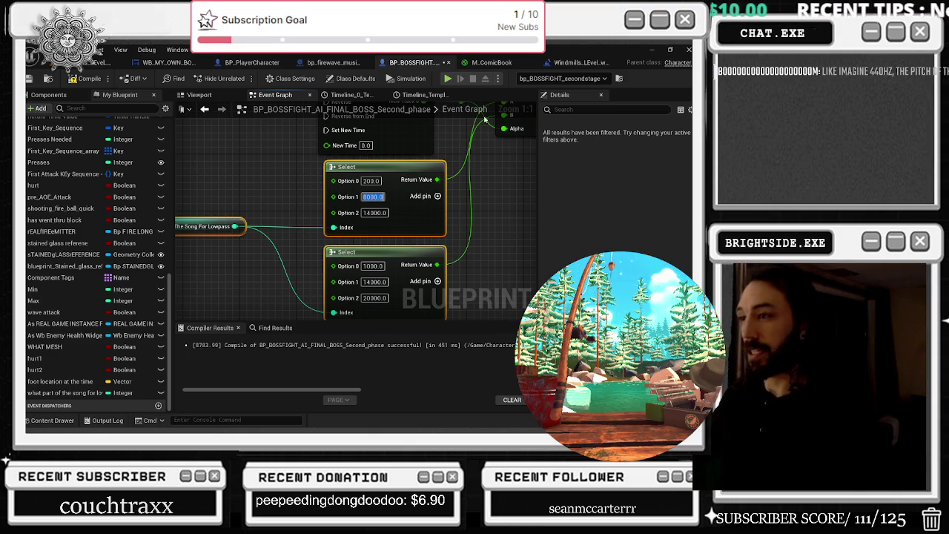
mouse_move(413, 226)
left_mouse_down()
mouse_move(412, 263)
mouse_move(385, 203)
left_mouse_up()
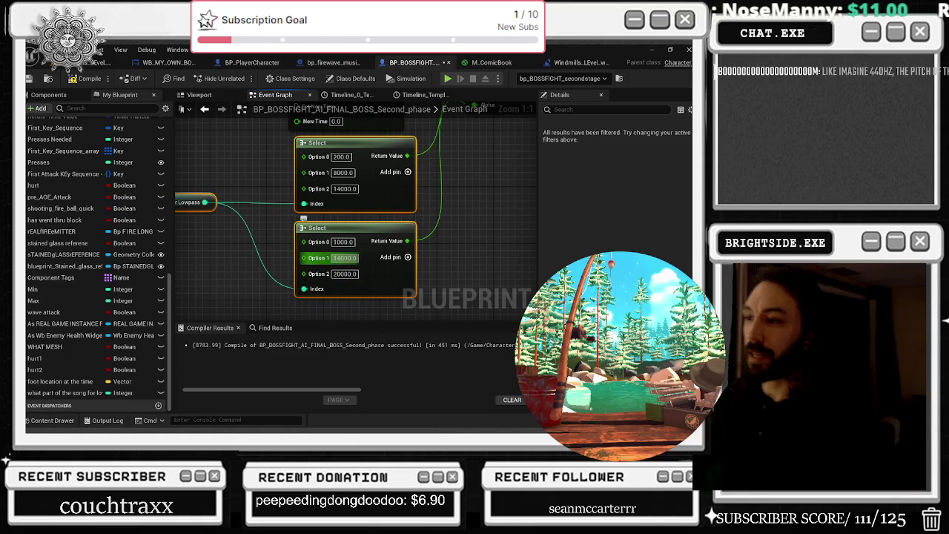
Set Option 1 to 1000 and 5000, upper Option 2 to 5000, then compile and save
left_click(343, 172)
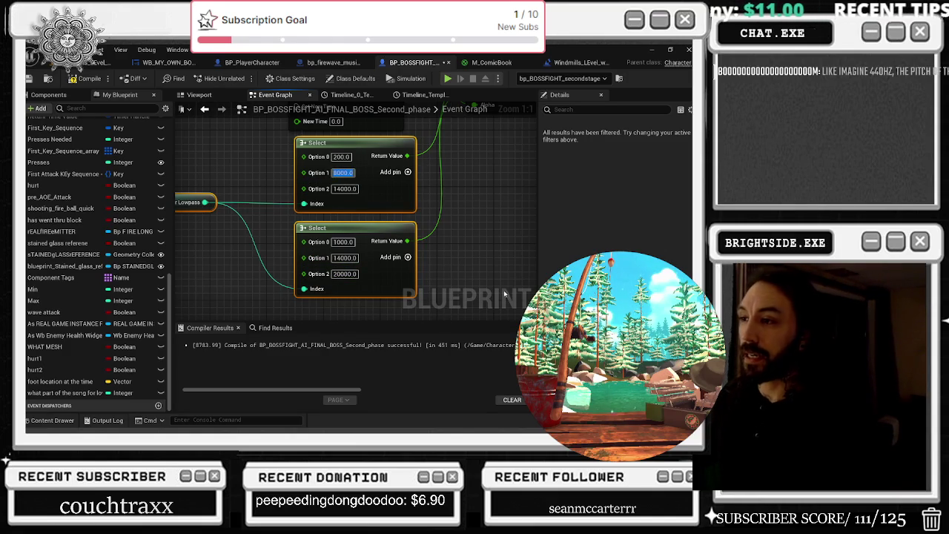
type("100")
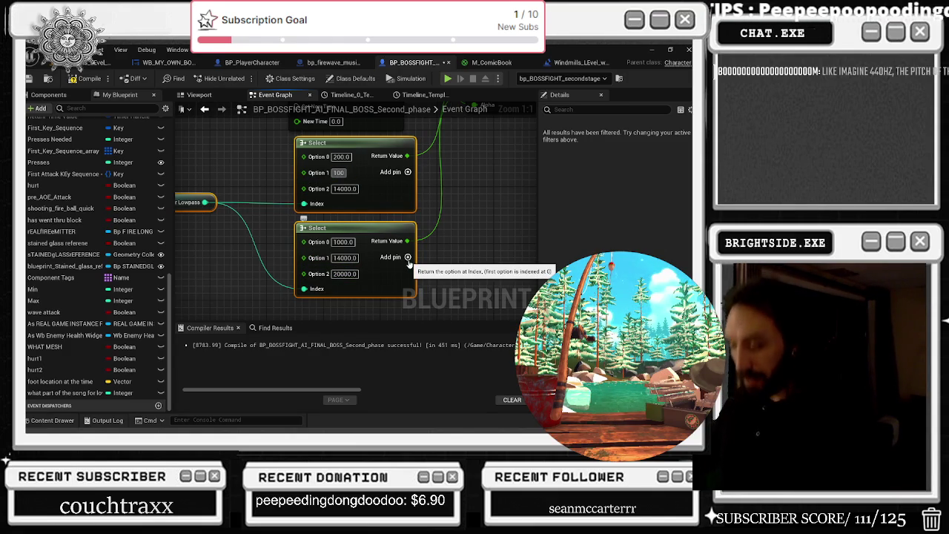
type("0")
left_click(347, 258)
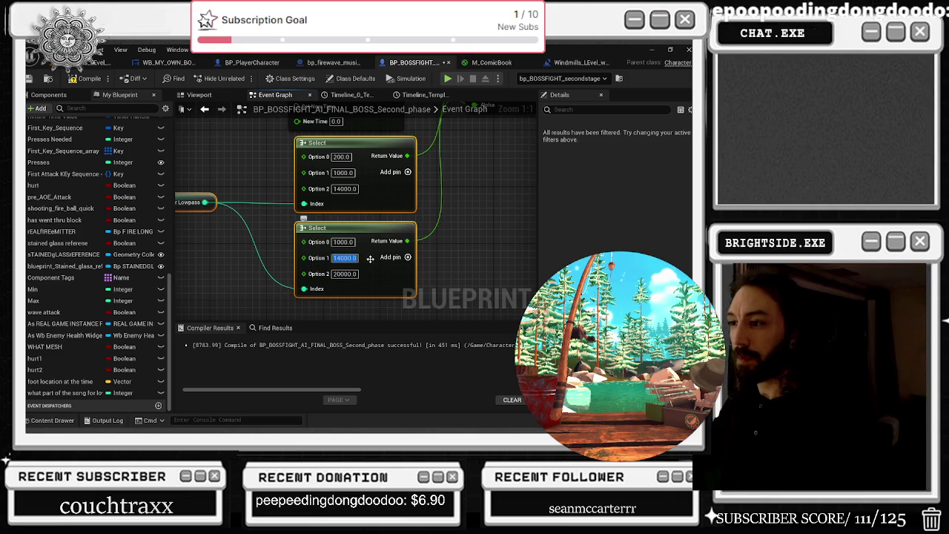
type("5000")
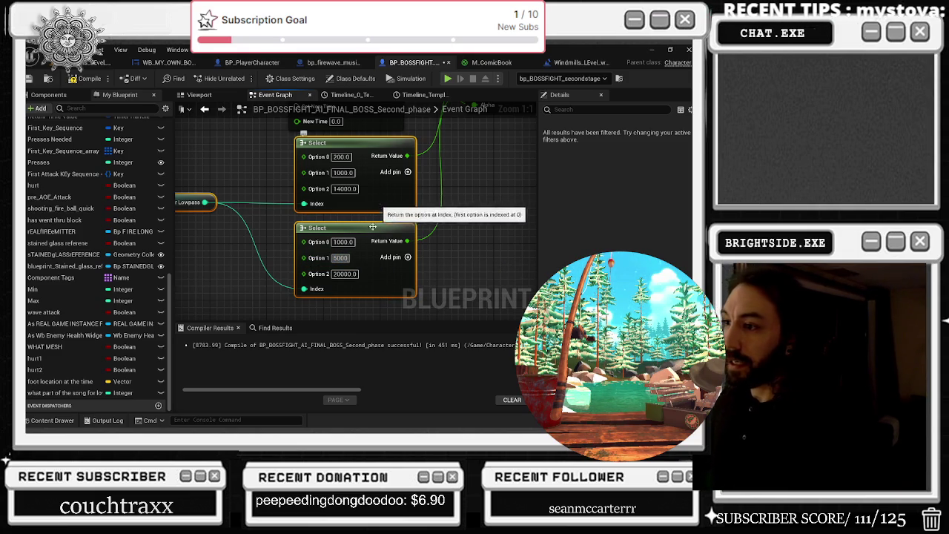
left_click(345, 189)
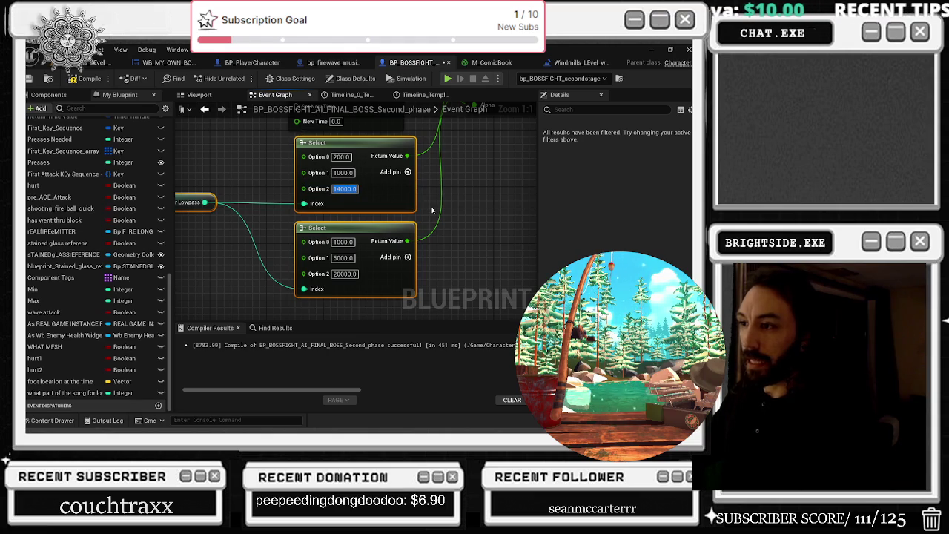
type("5000")
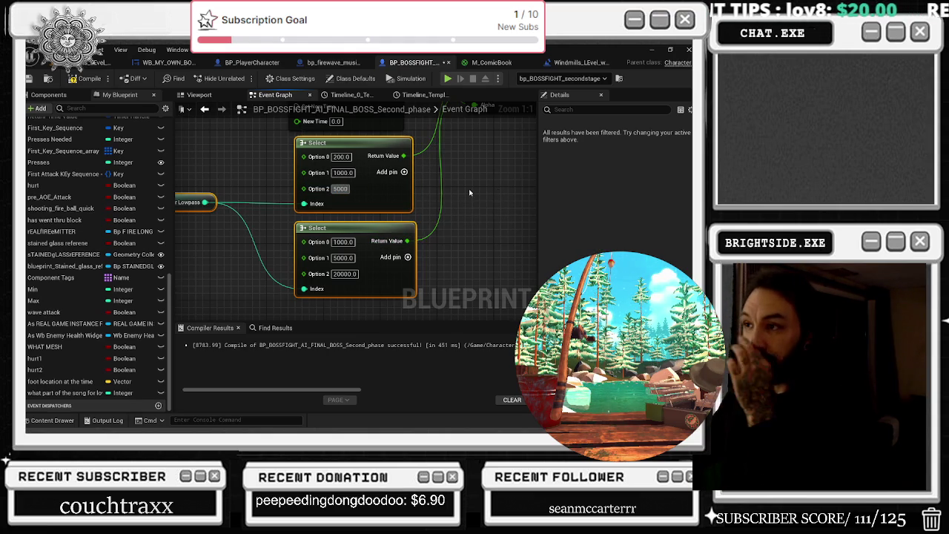
left_click(470, 193)
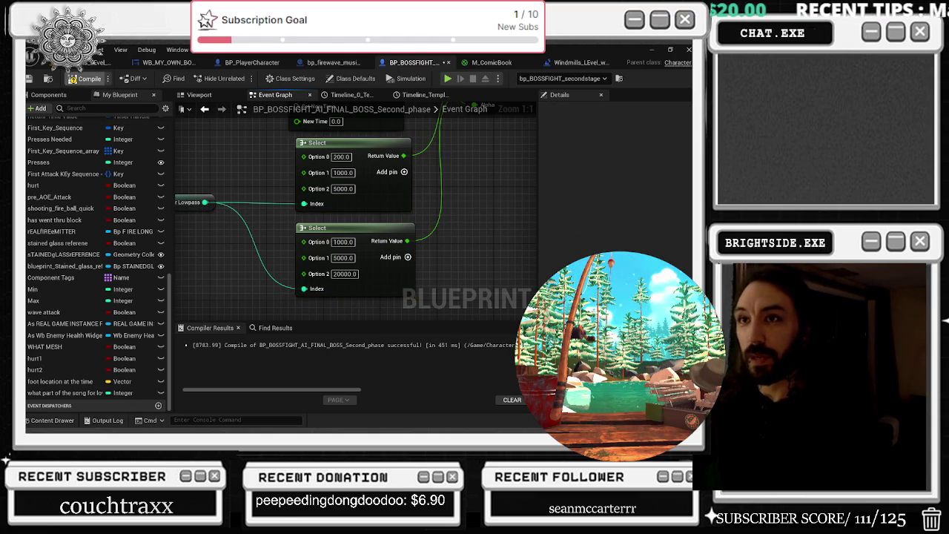
left_click(32, 80)
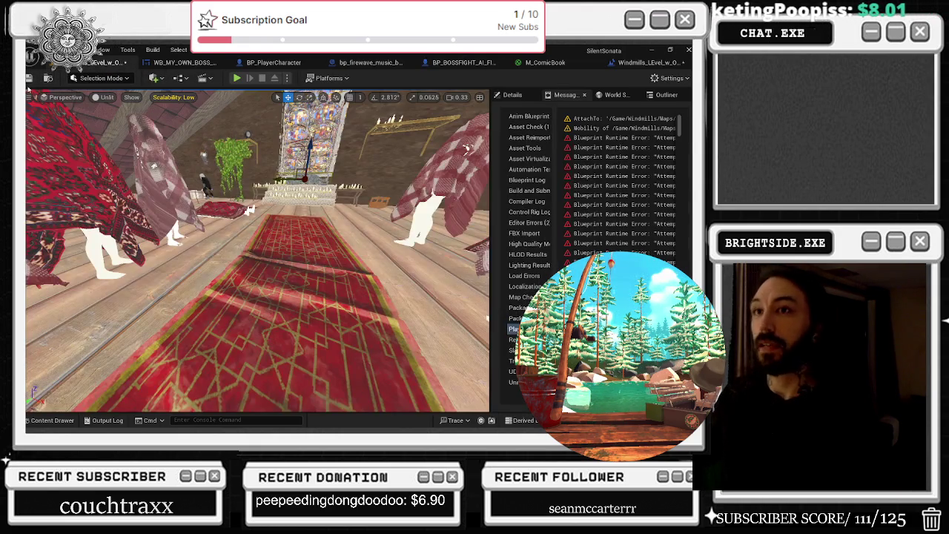
left_click(30, 79)
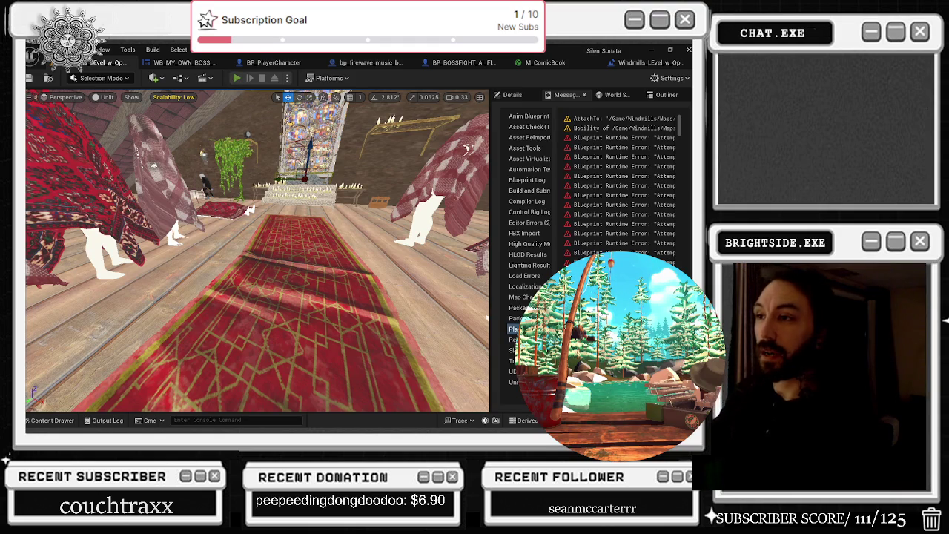
left_click(236, 78)
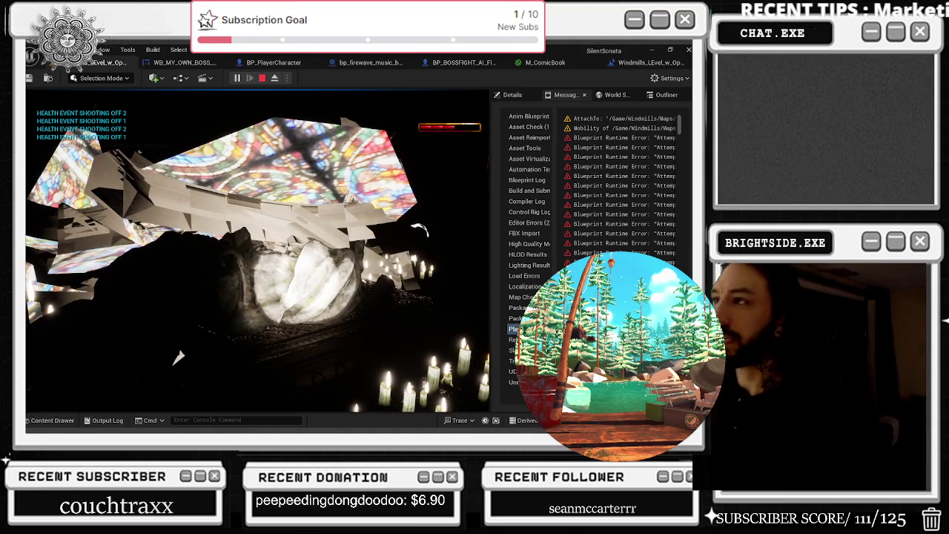
key("Escape")
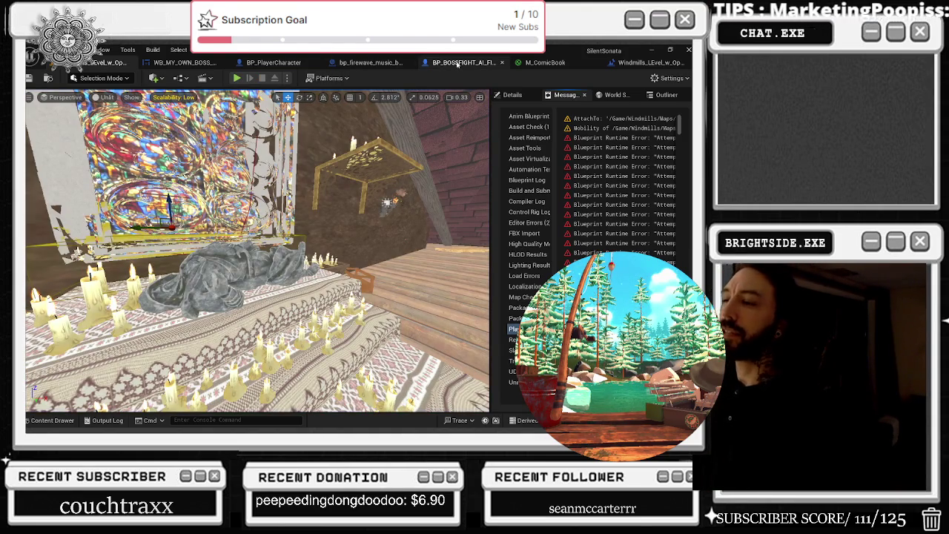
left_click(465, 66)
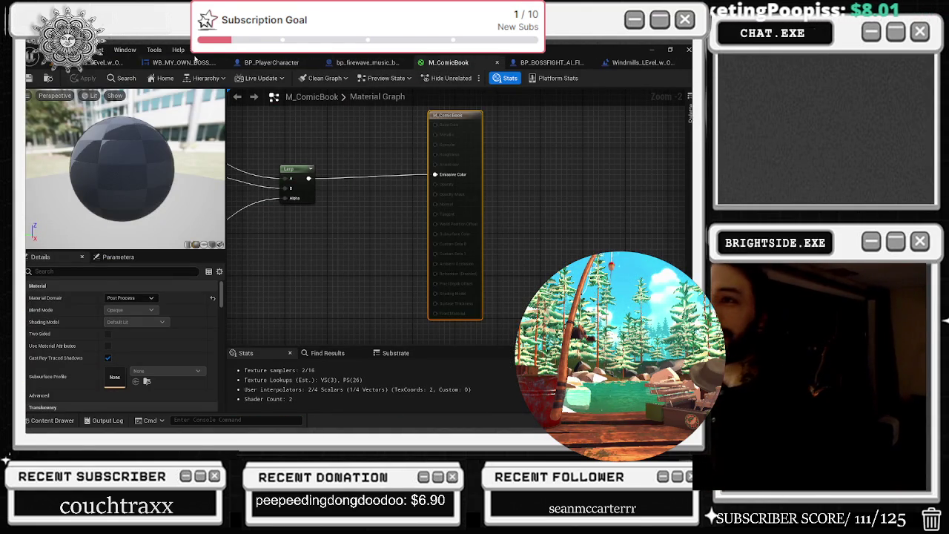
left_click(259, 62)
left_click(266, 94)
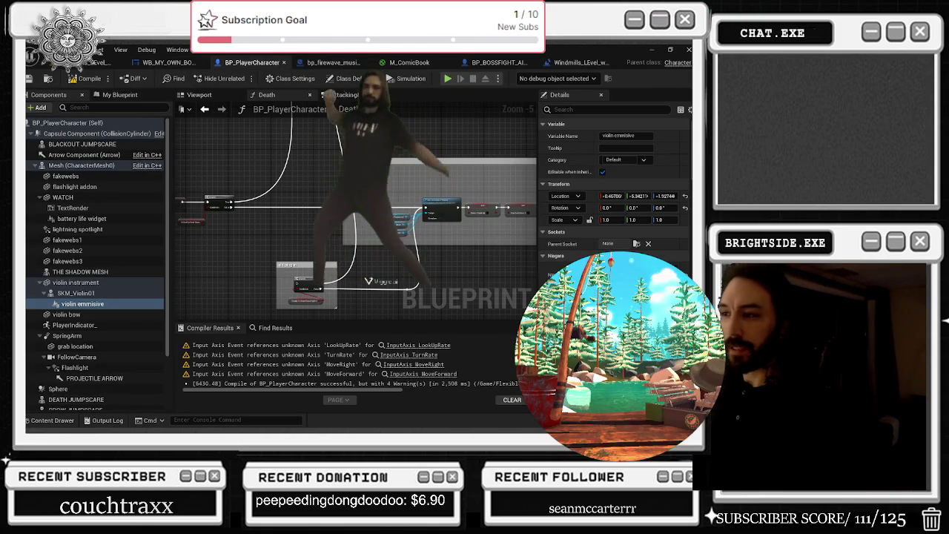
left_click(308, 63)
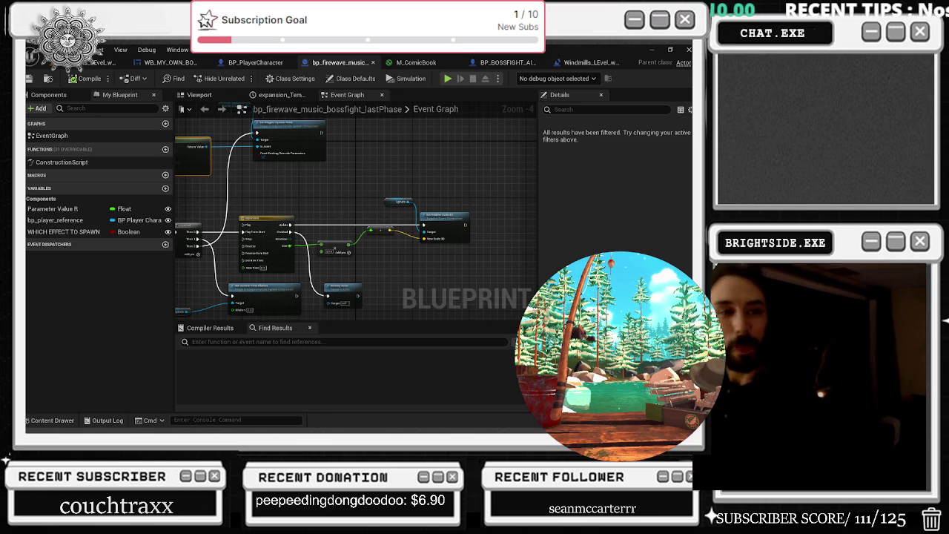
key("alt+Tab")
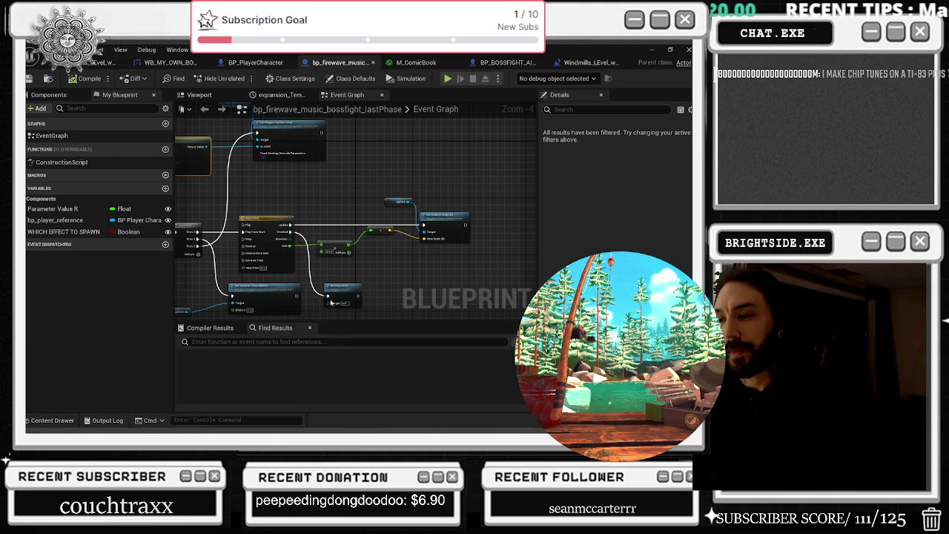
Reposition the Destroy Actor node and select, then deselect, nearby graph nodes
left_click_drag(336, 295, 341, 287)
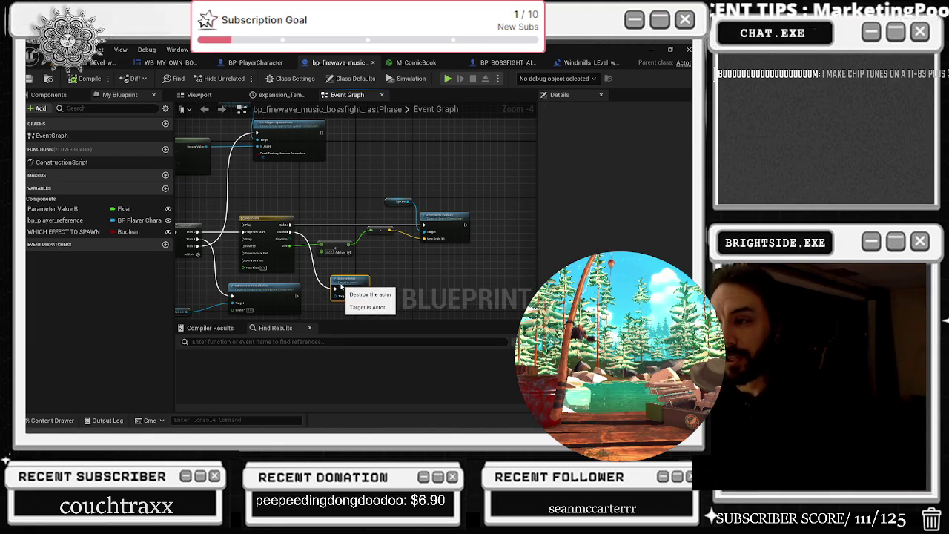
left_click(338, 249)
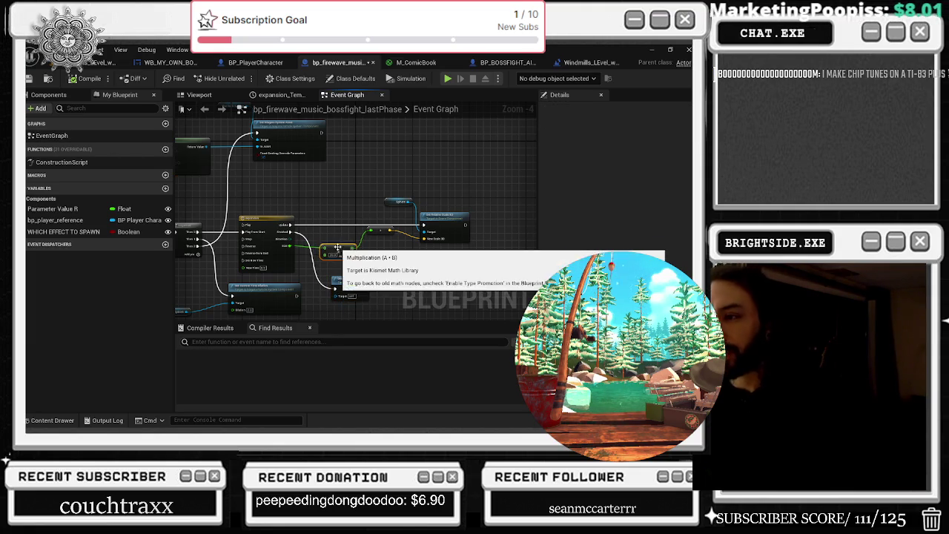
left_click(377, 234)
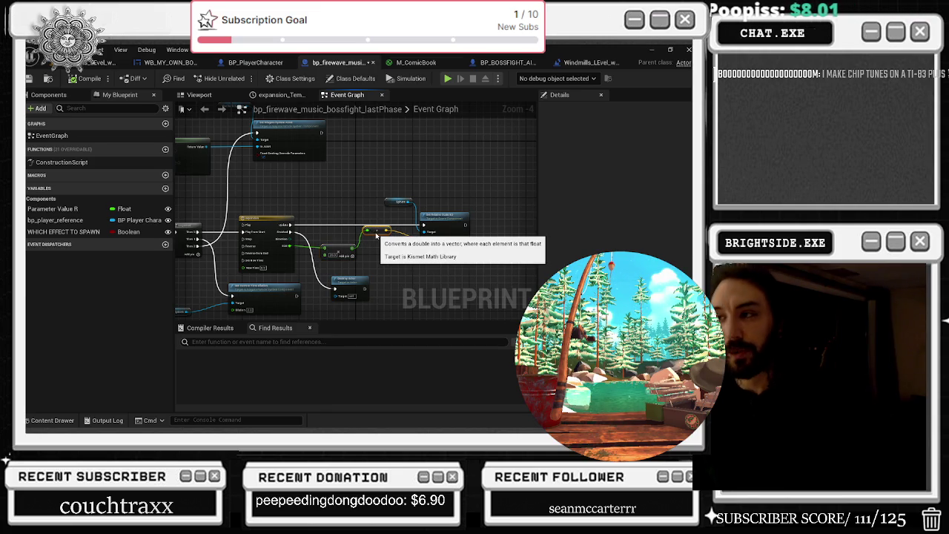
left_click_drag(402, 185, 435, 221)
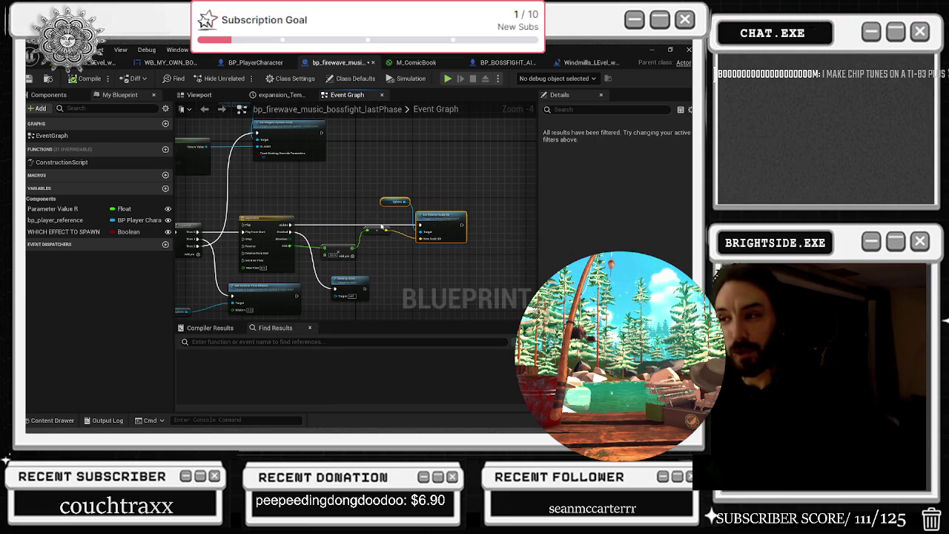
left_click(343, 227)
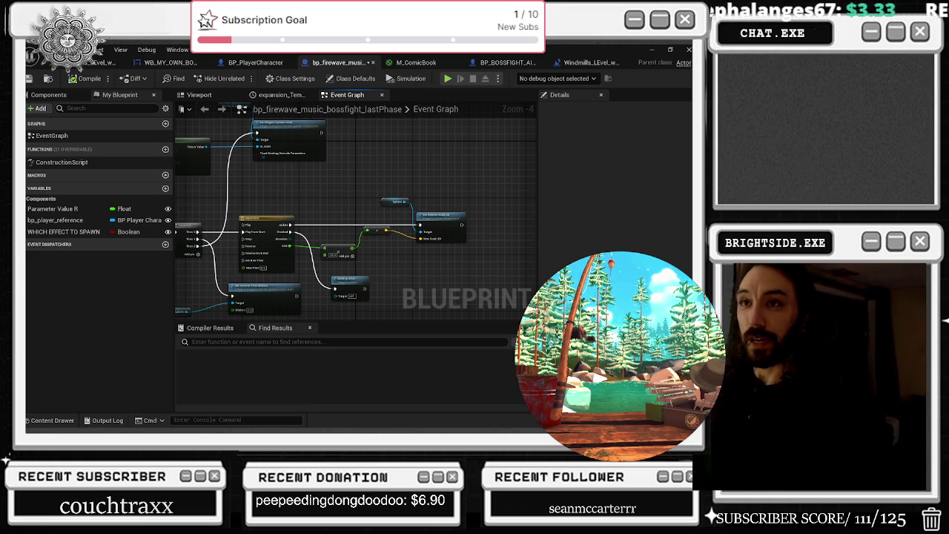
Return to the Windmills level and save all modified content
left_click(104, 62)
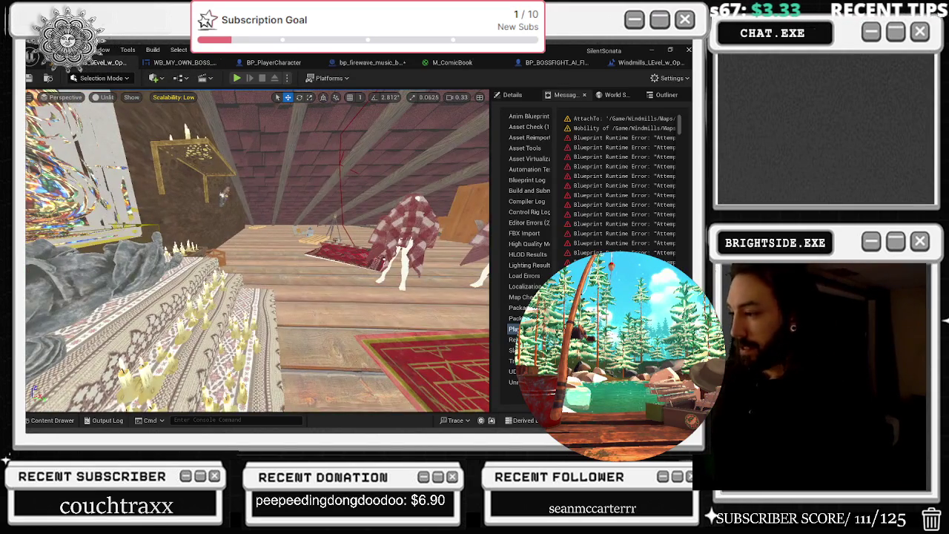
key("ctrl+shift+s")
left_click(415, 339)
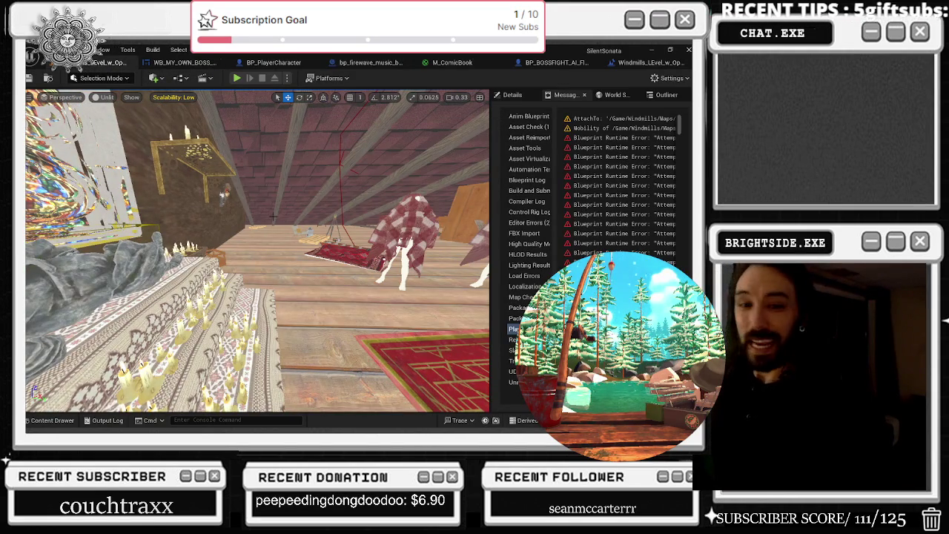
Switch to a new Microsoft Edge tab and type 'ti83 games' into it
key("alt+Tab")
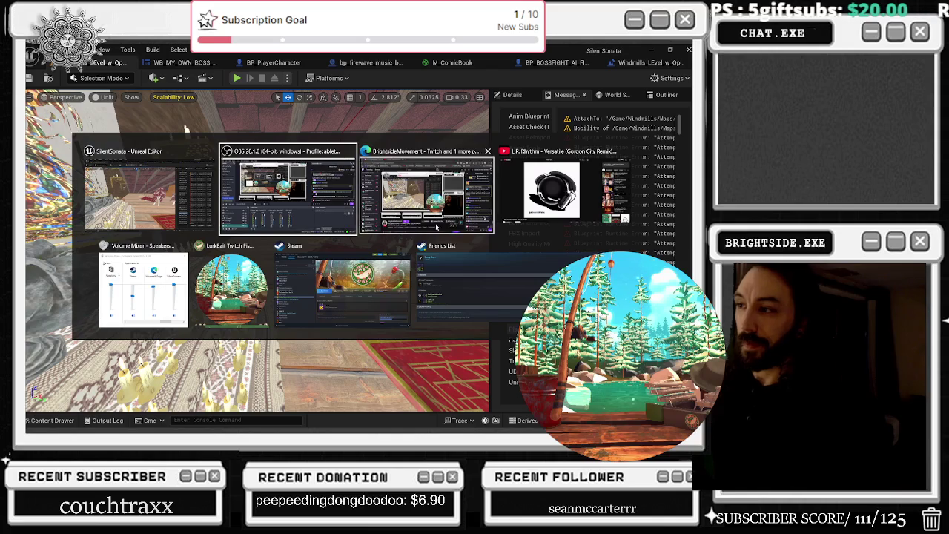
key("Tab")
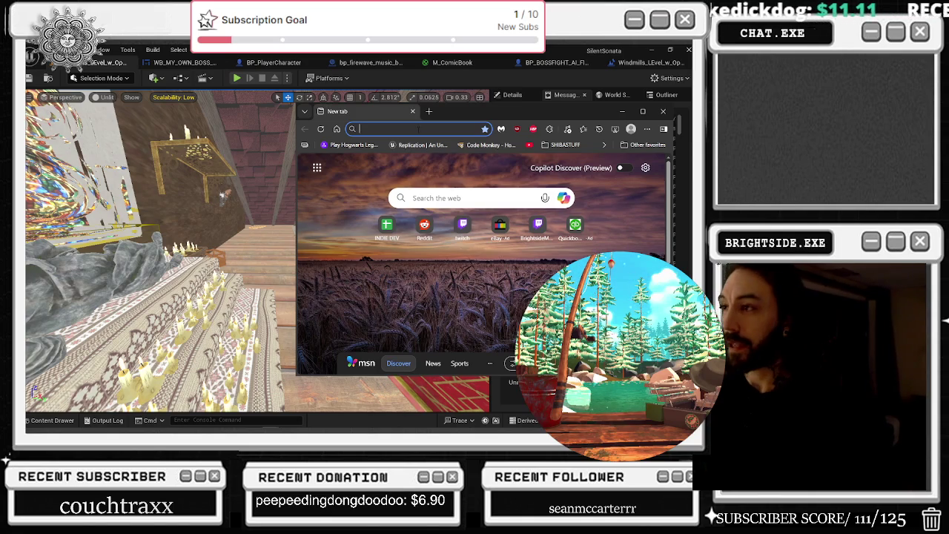
type("ti8")
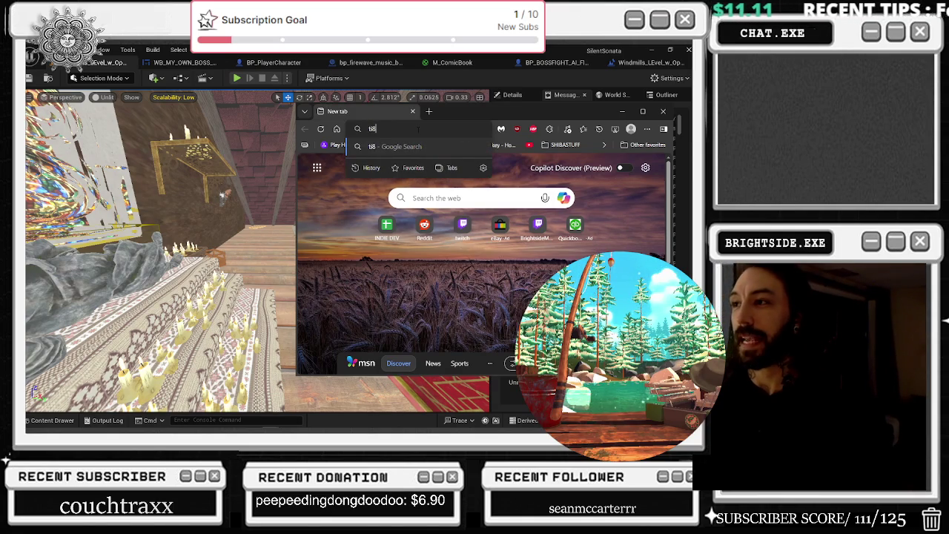
type("3 games")
Search the web for 'ti83 games' and open the Block Dude results in a maximized window
key("Return")
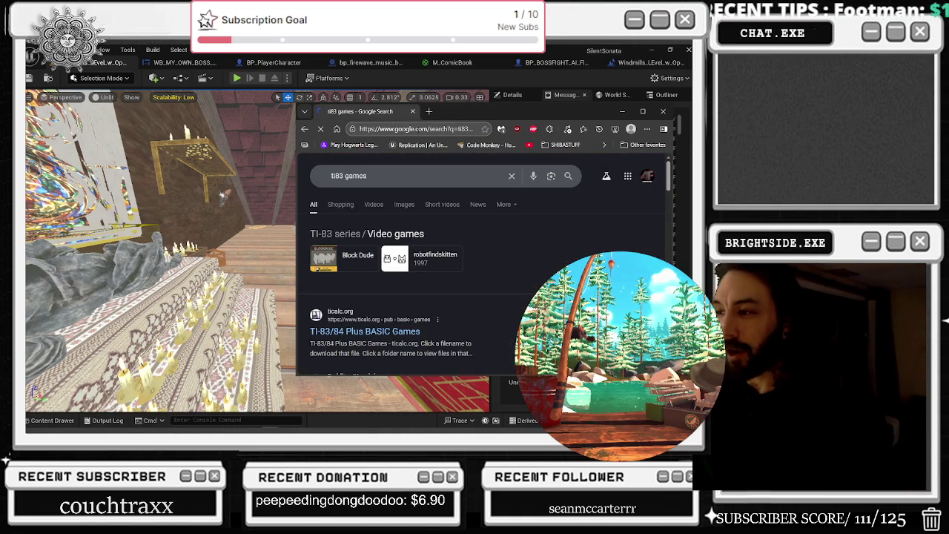
left_click(352, 255)
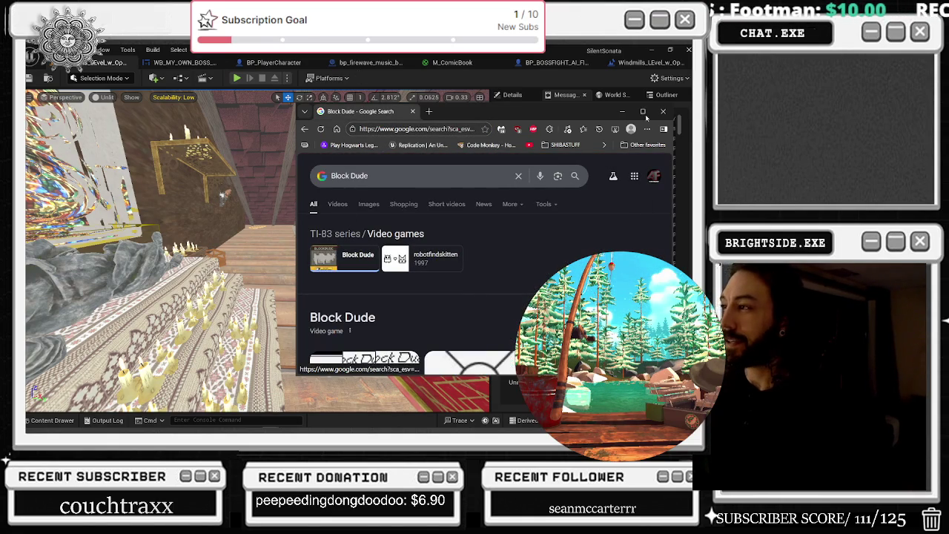
left_click(643, 111)
scroll(377, 263, "down", 2)
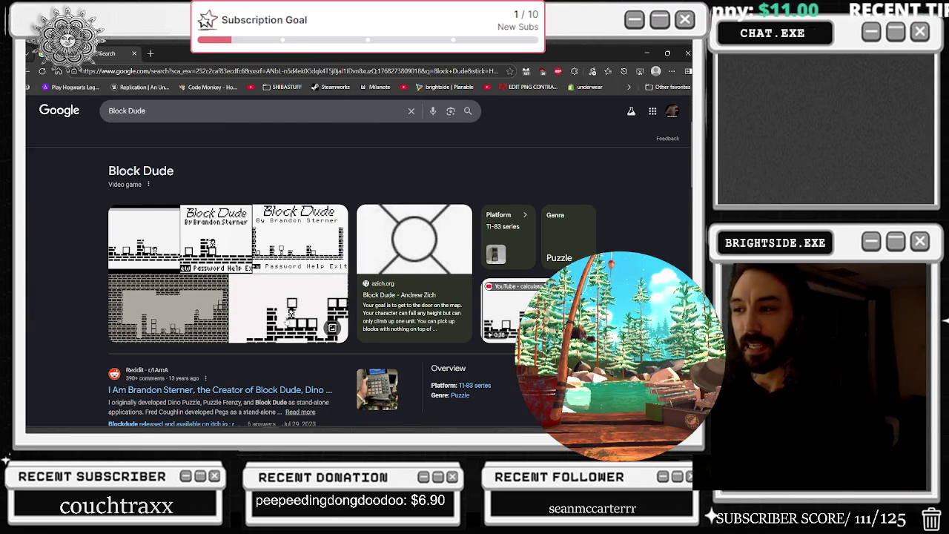
Preview a Block Dude gameplay screenshot, scroll through the results, then close Edge
left_click(288, 319)
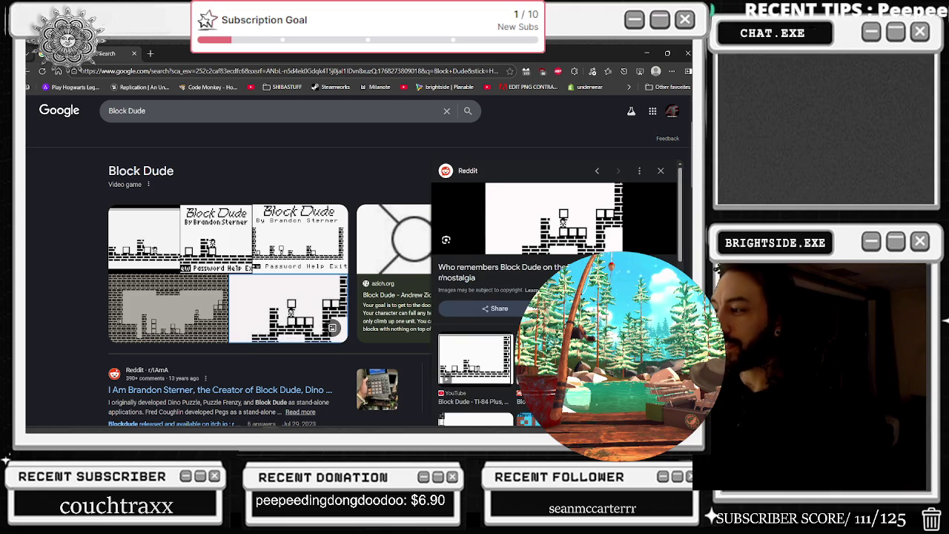
scroll(556, 297, "down", 1)
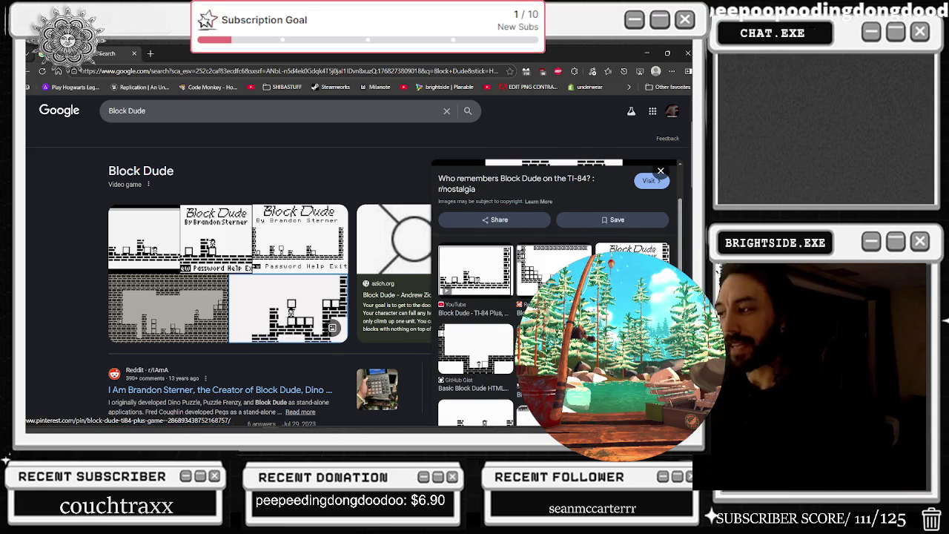
scroll(556, 296, "down", 1)
scroll(556, 296, "down", 1)
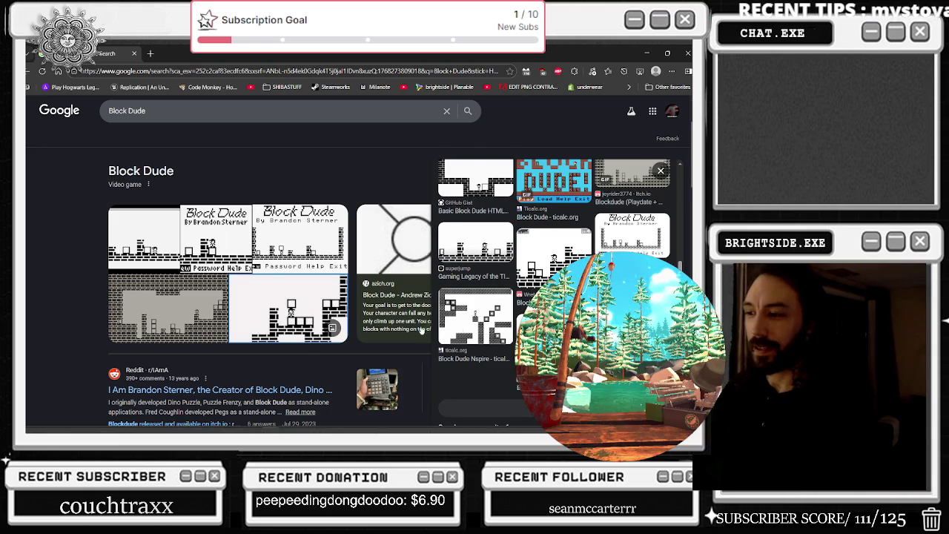
scroll(365, 340, "down", 2)
scroll(365, 340, "down", 1)
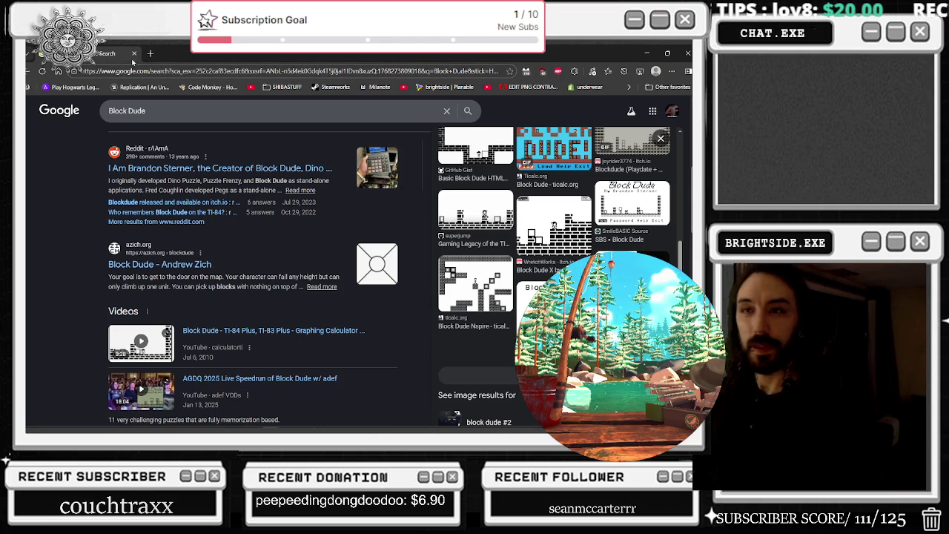
left_click(134, 53)
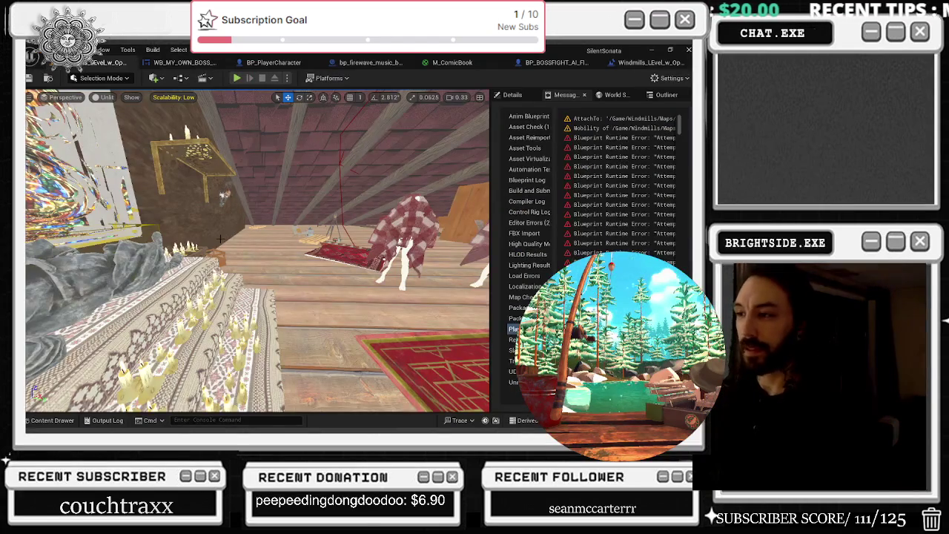
Switch to the final boss blueprint graph and select both Select nodes and the Lowpass node
left_click_drag(222, 239, 149, 200)
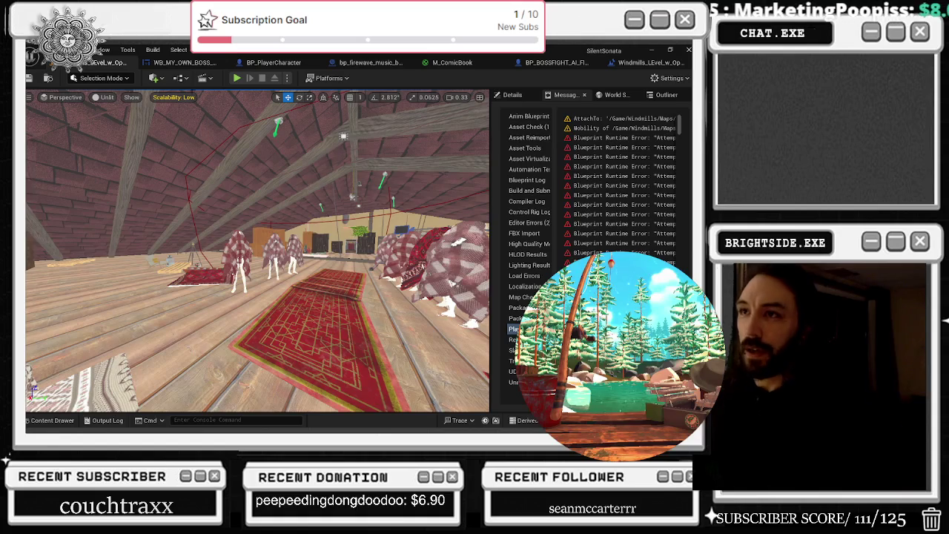
left_click(556, 62)
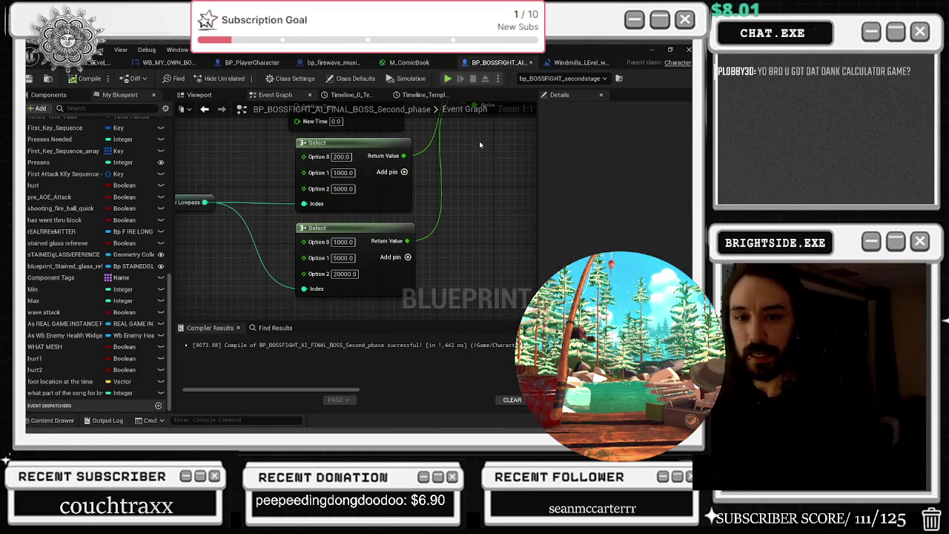
left_click_drag(454, 252, 415, 278)
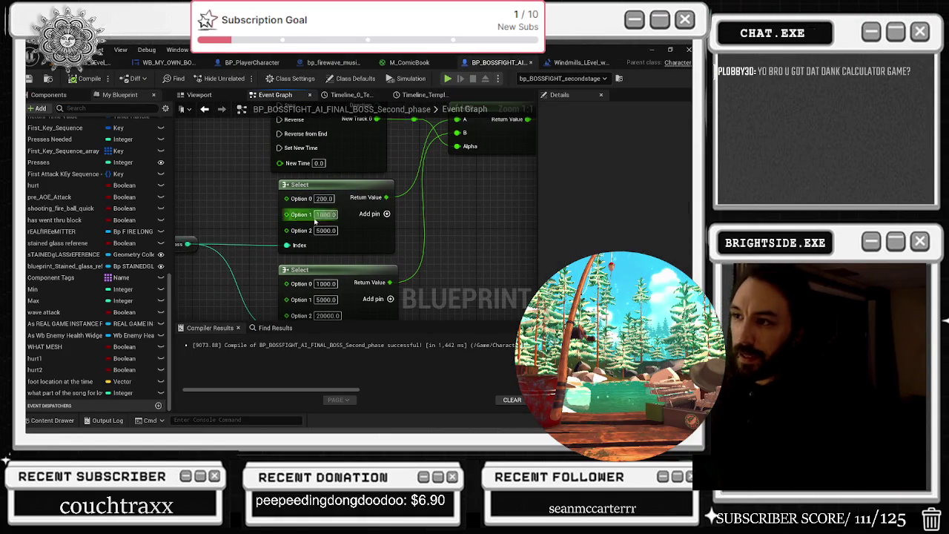
mouse_move(264, 220)
left_mouse_down()
mouse_move(257, 224)
mouse_move(312, 311)
left_mouse_up()
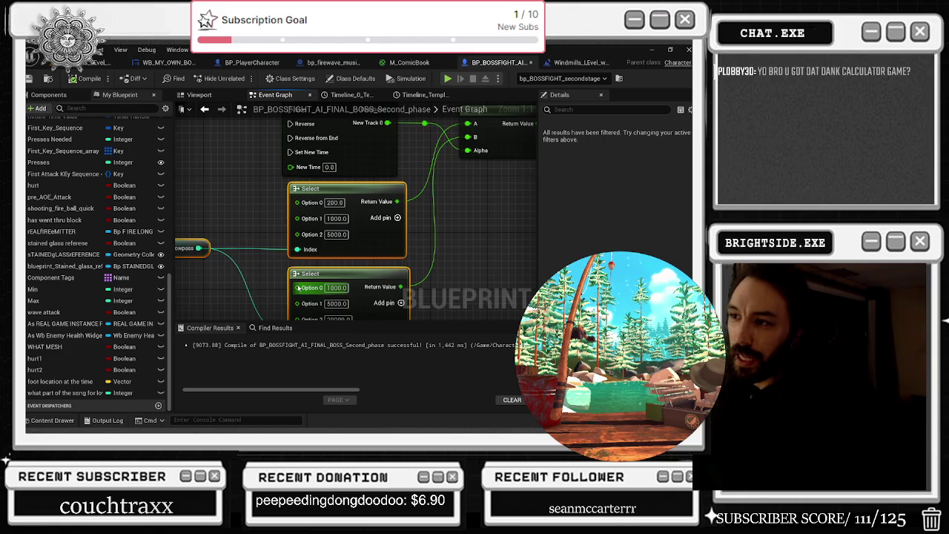
Set the Print String debug text colour to green, then nudge both Select nodes down
scroll(199, 237, "down", 2)
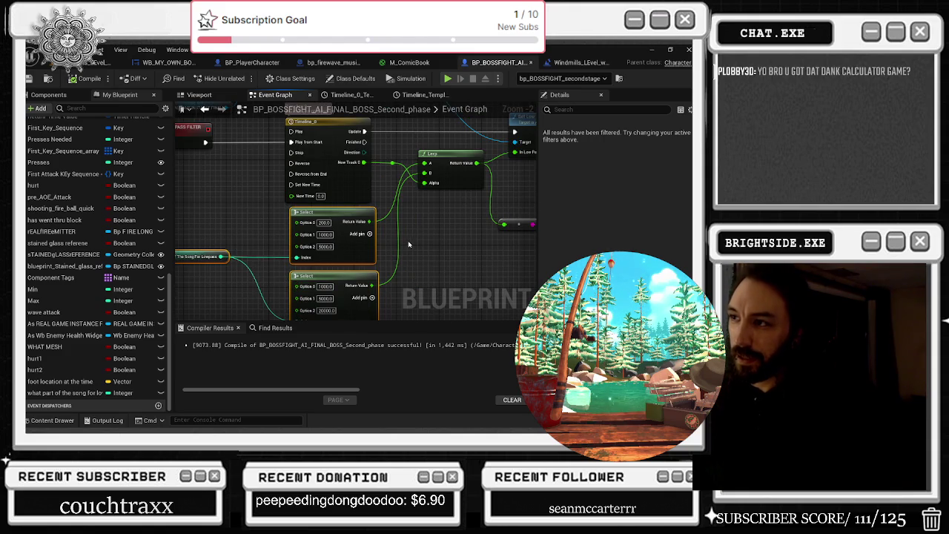
left_click_drag(413, 244, 361, 264)
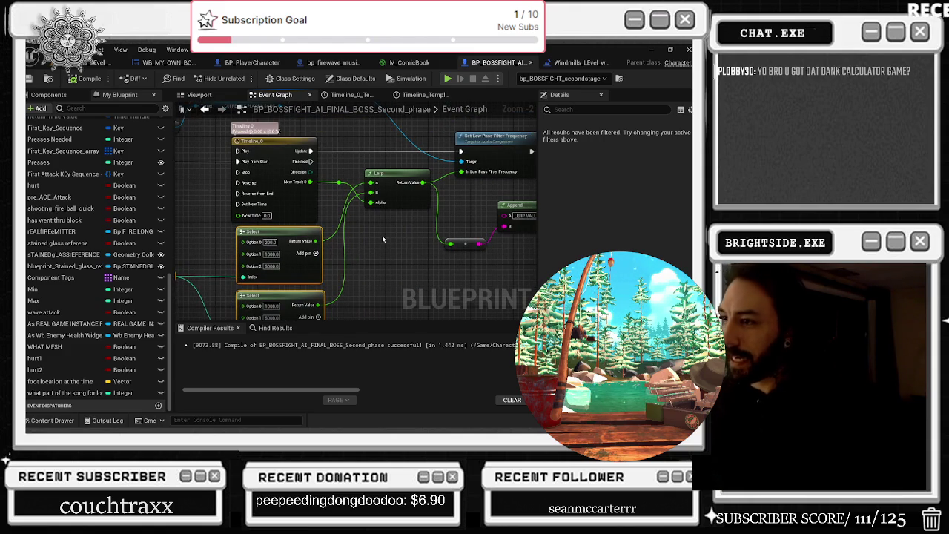
left_click_drag(427, 278, 432, 268)
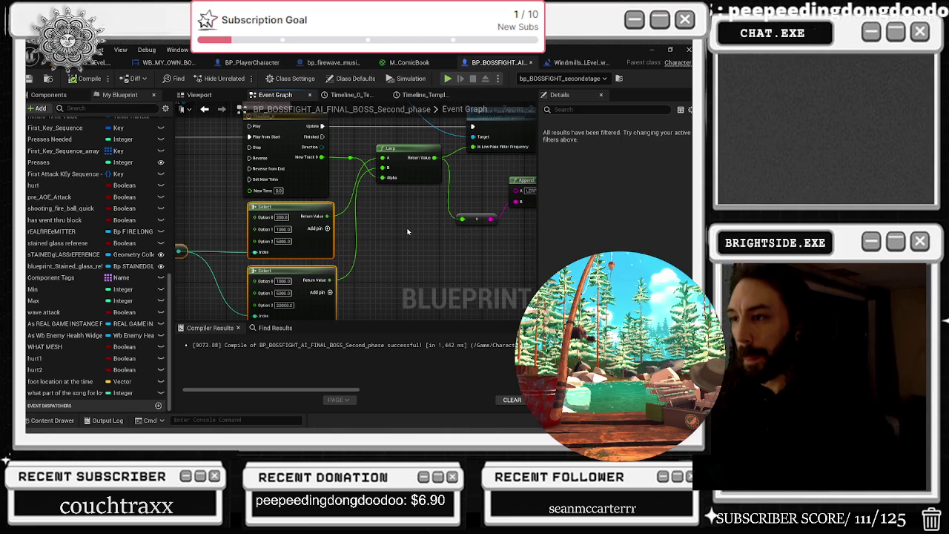
left_click_drag(407, 232, 426, 217)
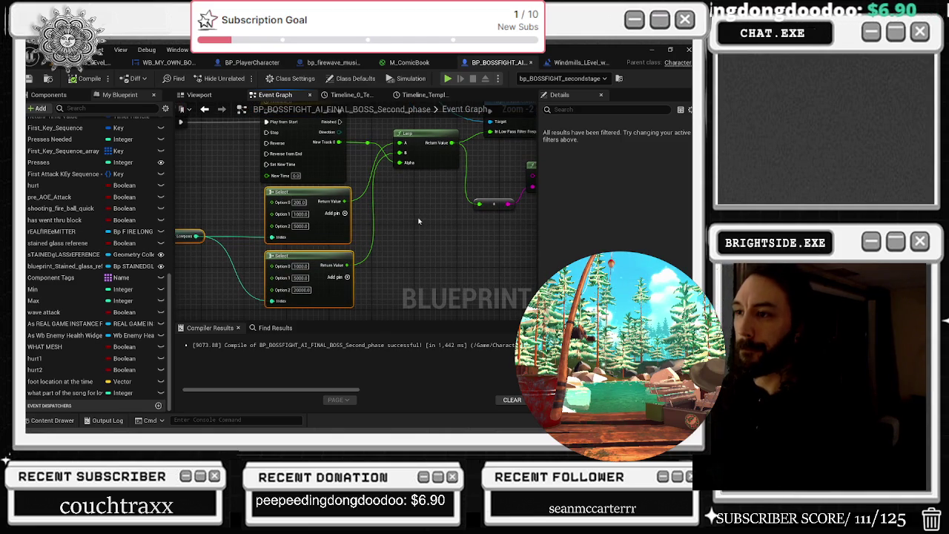
left_click_drag(416, 235, 321, 254)
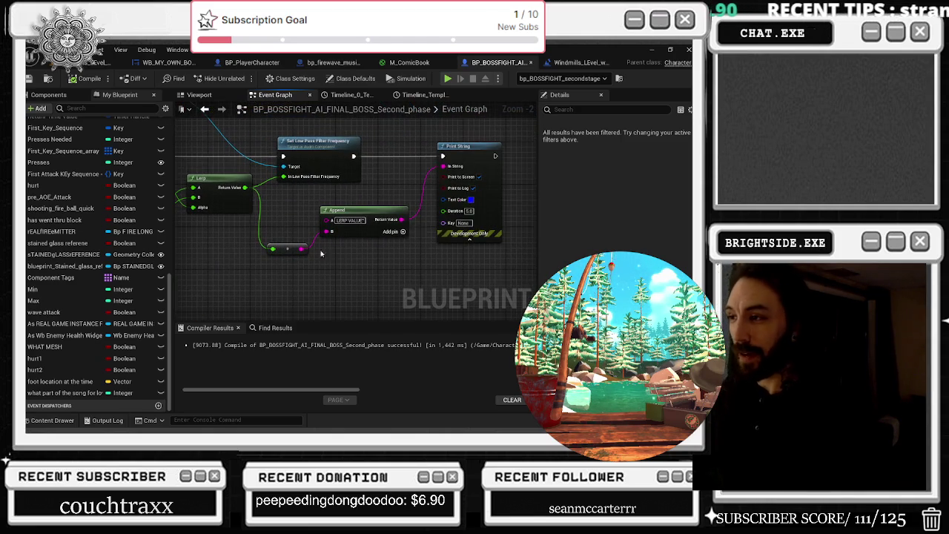
left_click(470, 199)
left_click(332, 296)
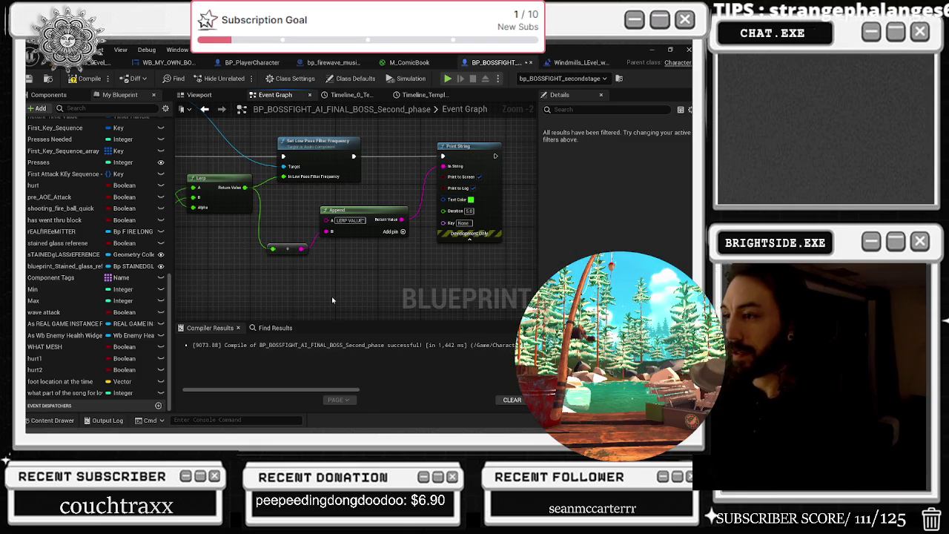
left_click_drag(331, 296, 467, 267)
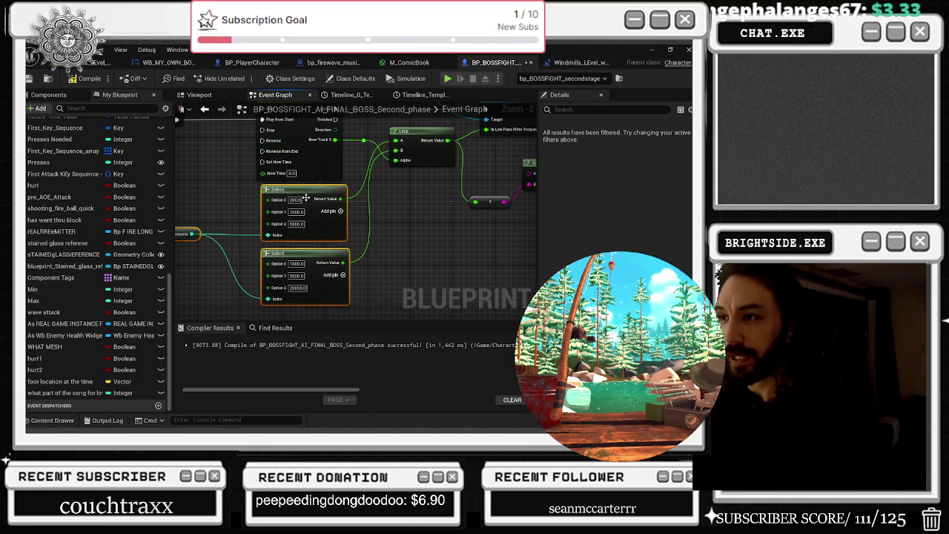
left_click_drag(317, 258, 312, 269)
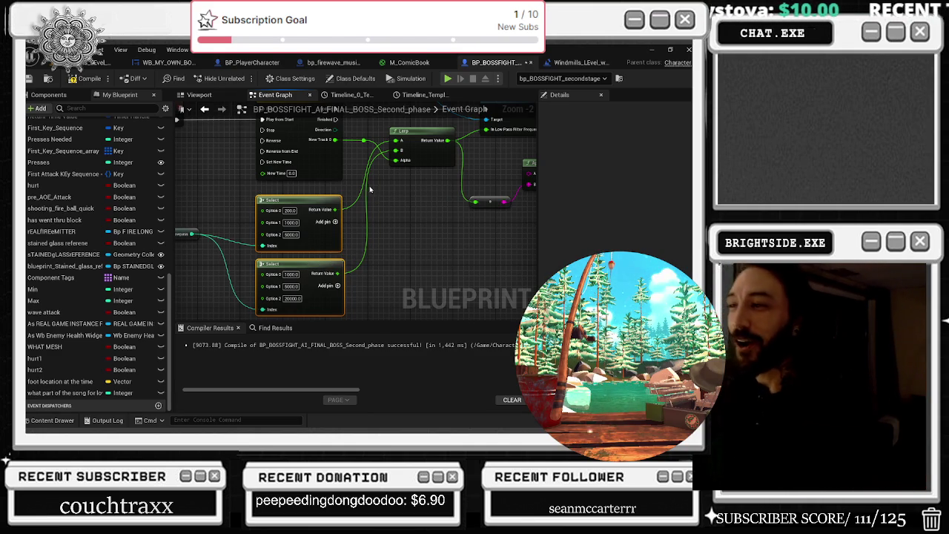
Nudge the upper Select node up slightly and return to the 3D level view
left_click_drag(333, 204, 334, 199)
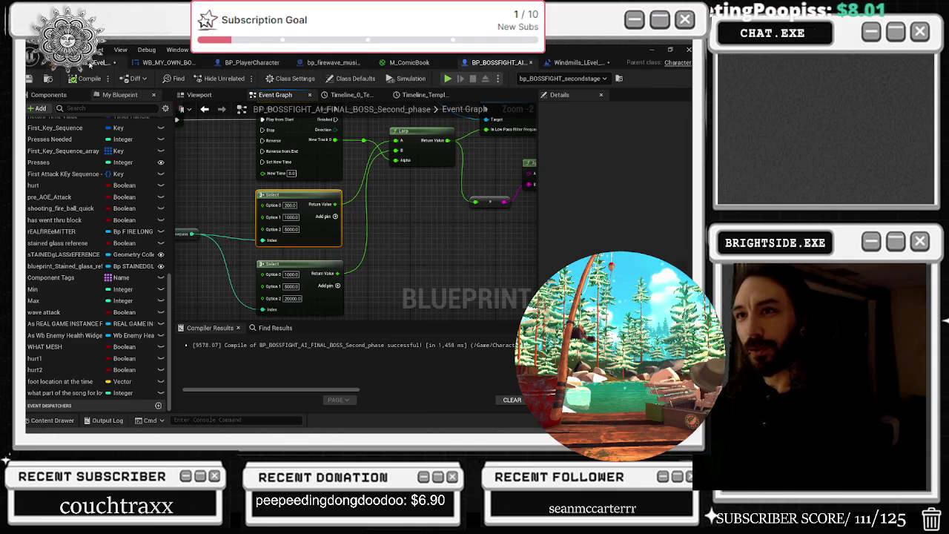
left_click(96, 64)
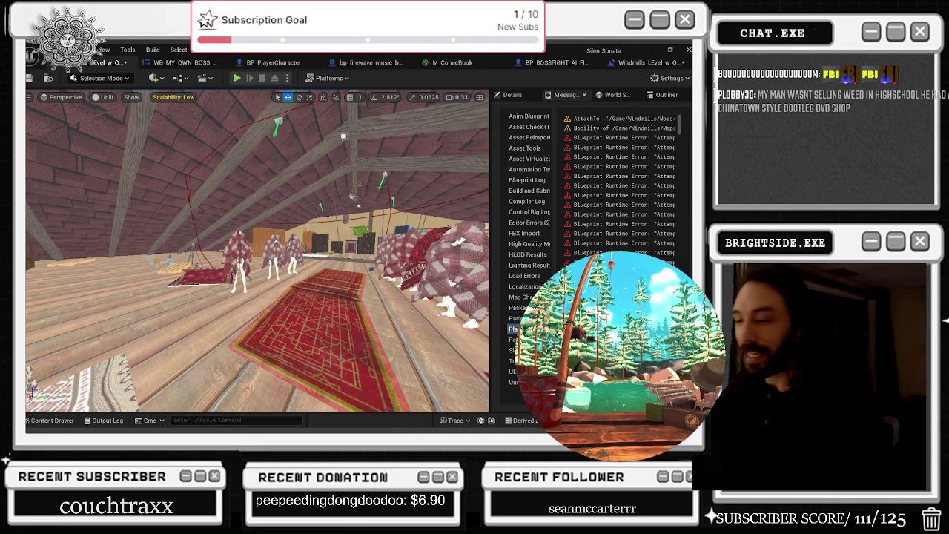
Save the modified content via Save Selected and switch to the WB_MY_OWN_BOSS_FIGHT_WIDGET designer
key("ctrl+shift+s")
left_click(424, 338)
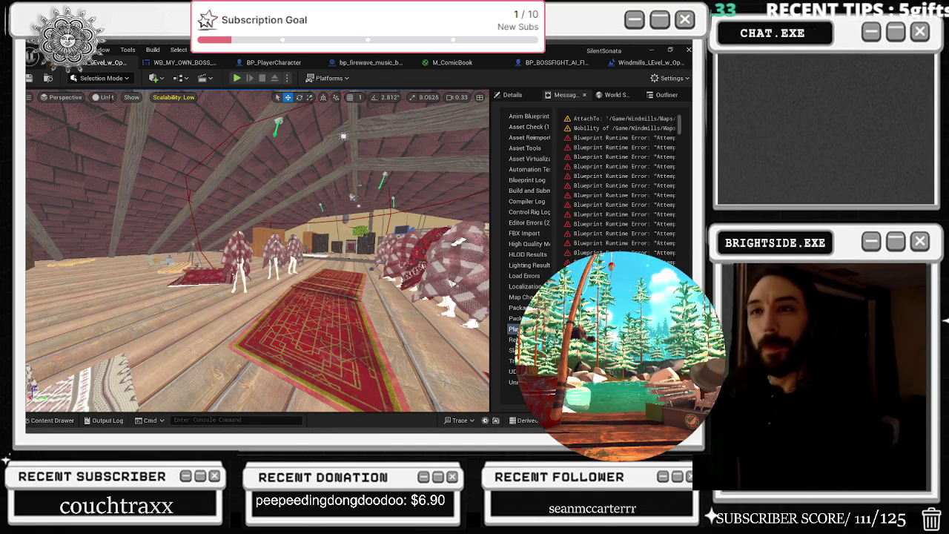
left_click(174, 63)
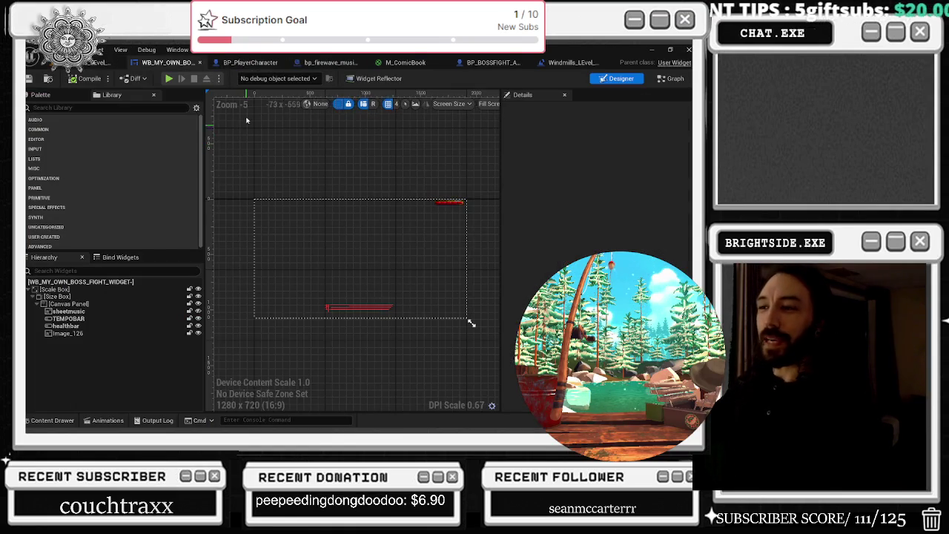
Switch to BP_PlayerCharacter and bring up the Save Content prompt with Ctrl+Shift+S
left_click(241, 63)
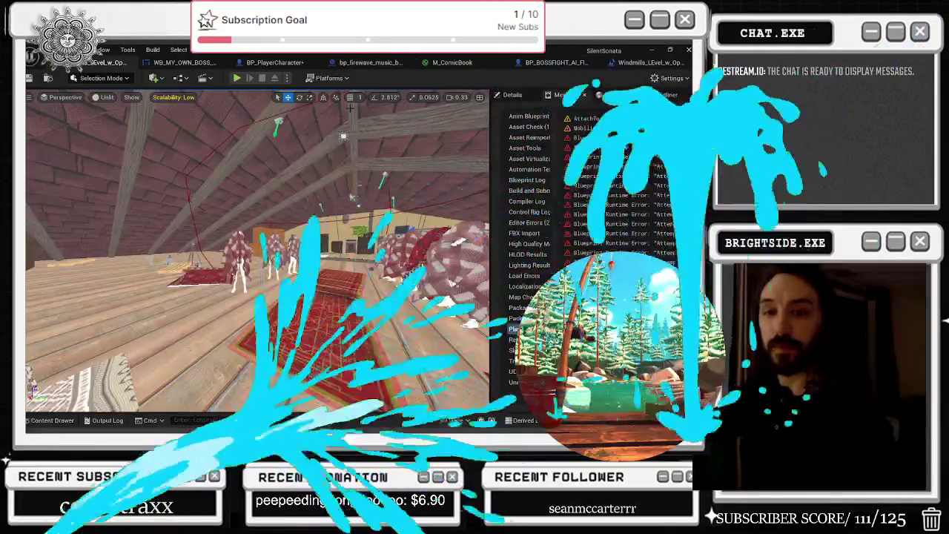
key("ctrl+shift+s")
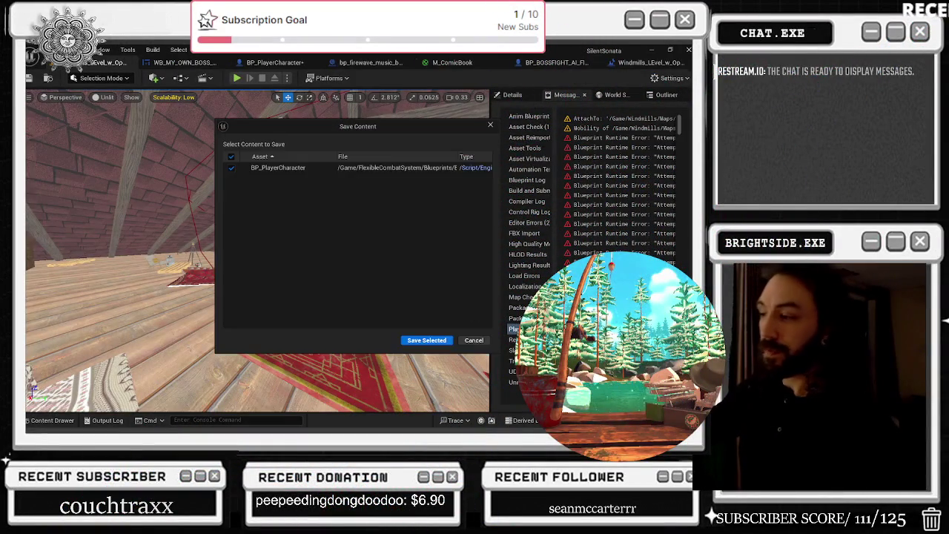
Save BP_PlayerCharacter, then move through the editor tabs to the final boss second-phase Event Graph
left_click(427, 343)
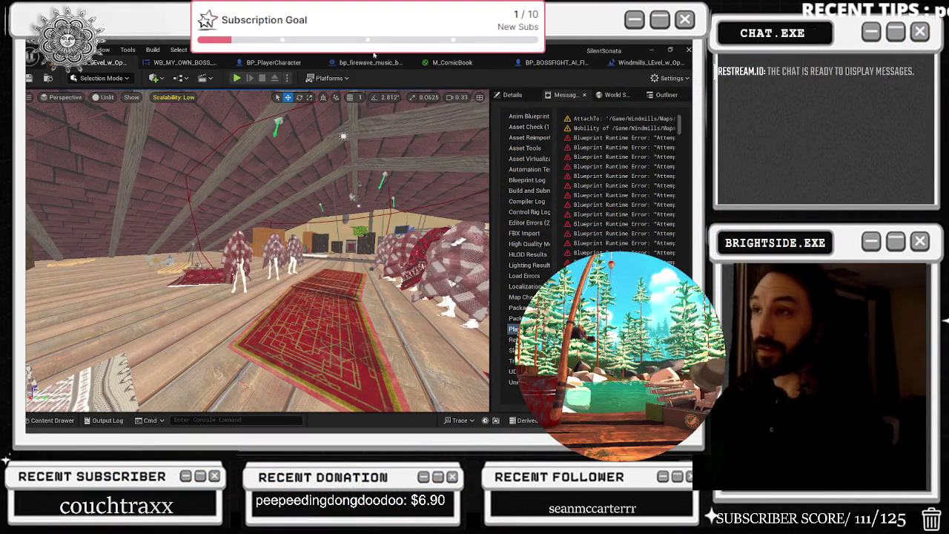
left_click(638, 64)
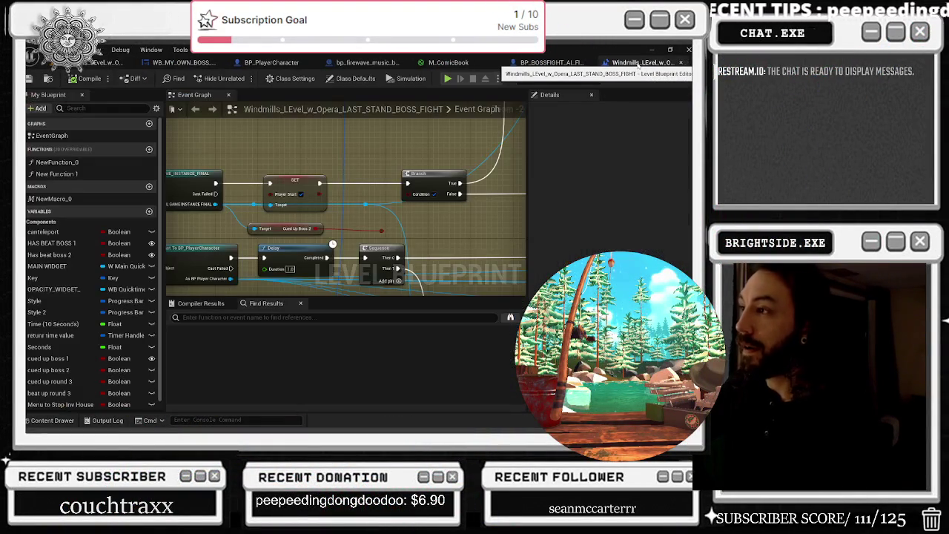
left_click(196, 63)
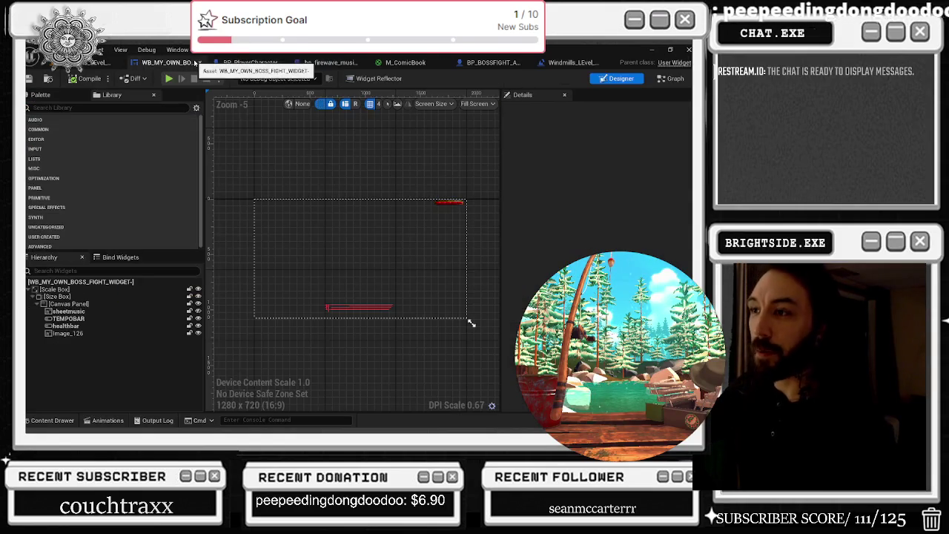
left_click(263, 64)
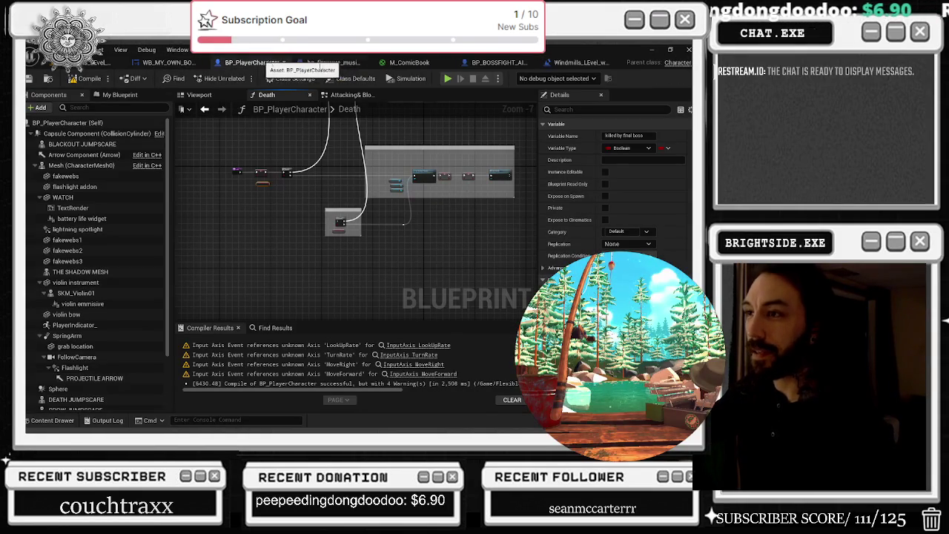
left_click(478, 65)
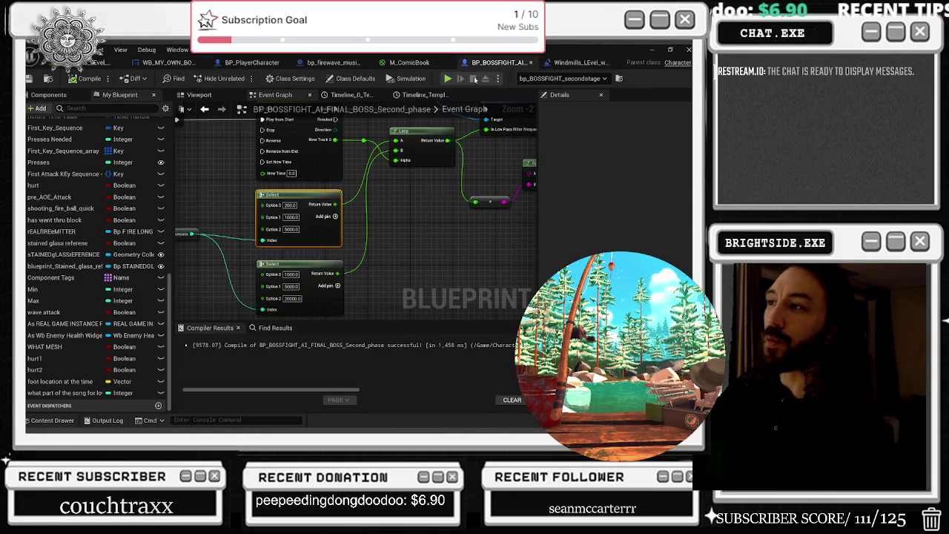
right_click(415, 207)
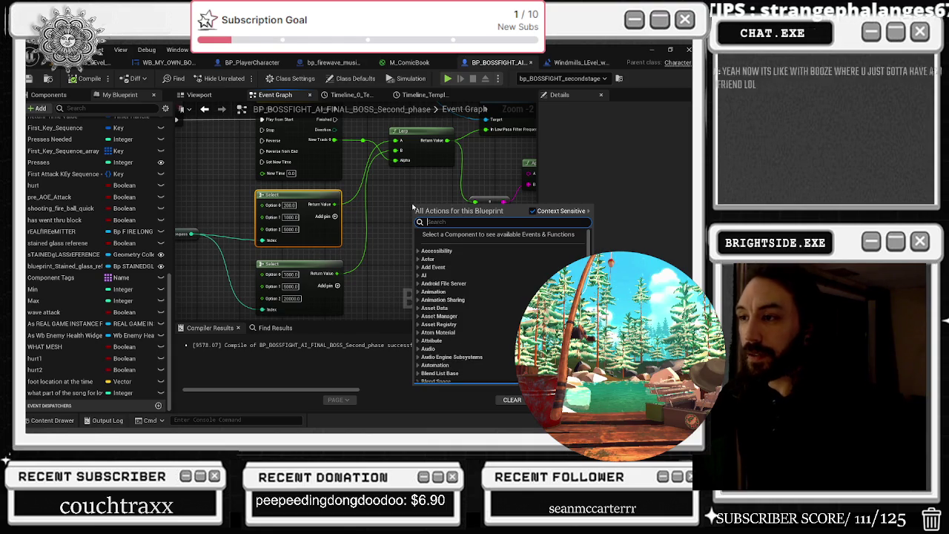
left_click_drag(406, 202, 432, 198)
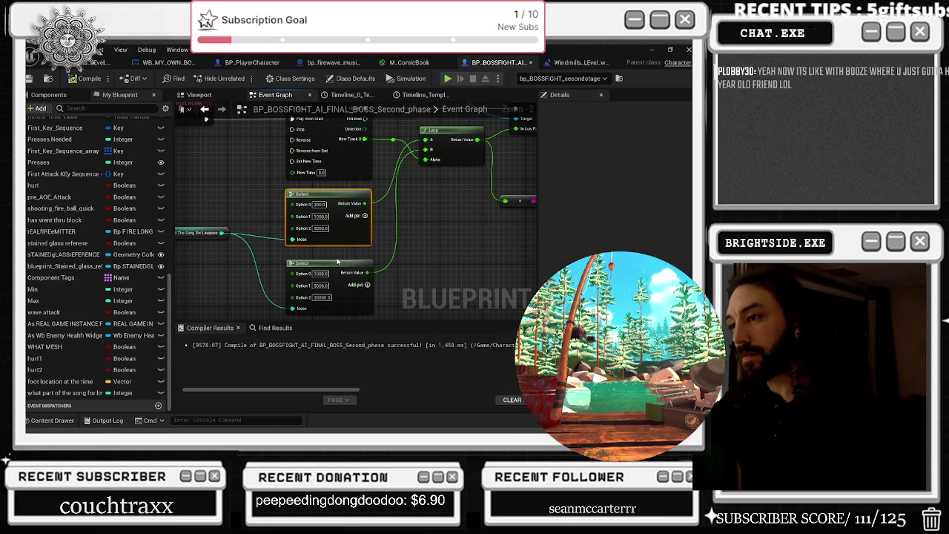
mouse_move(432, 225)
left_mouse_down()
mouse_move(258, 272)
mouse_move(251, 297)
left_mouse_up()
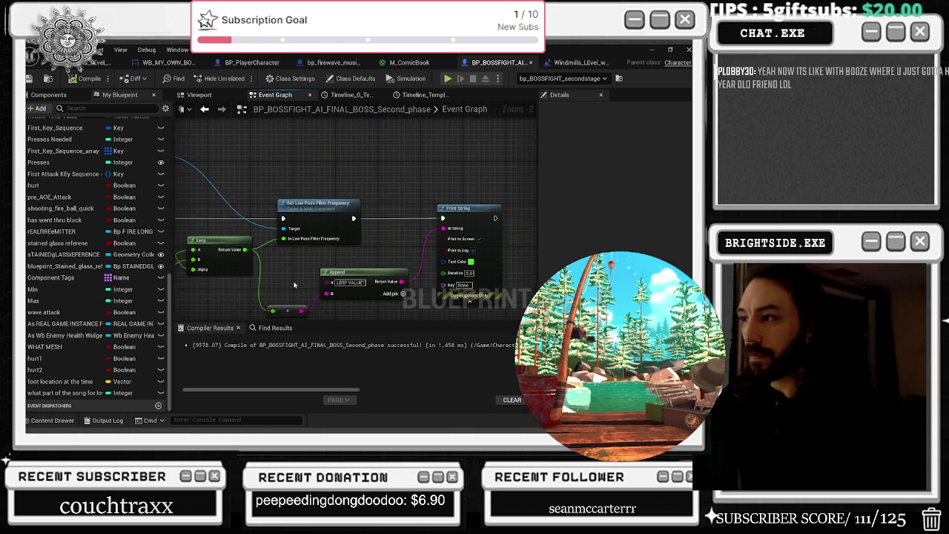
mouse_move(335, 211)
left_mouse_down()
mouse_move(463, 220)
mouse_move(519, 184)
left_mouse_up()
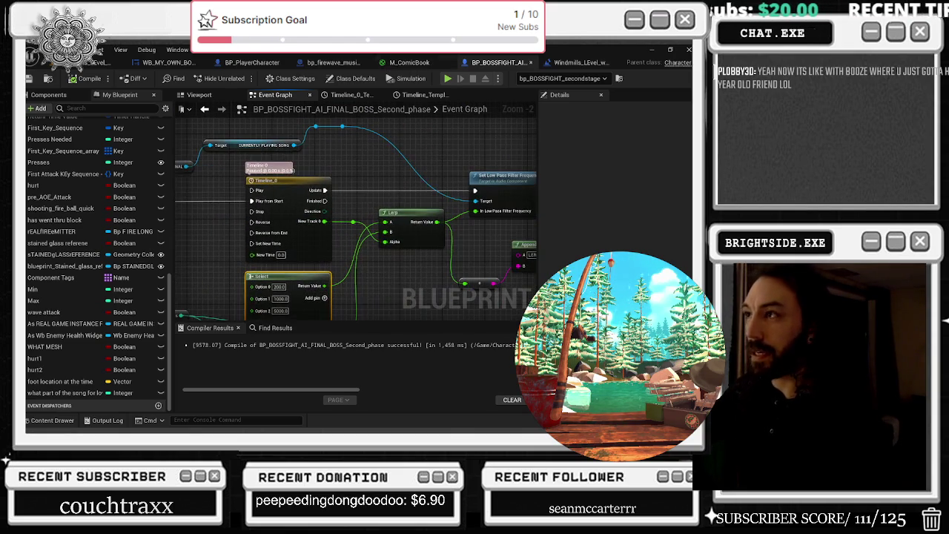
scroll(312, 249, "down", 4)
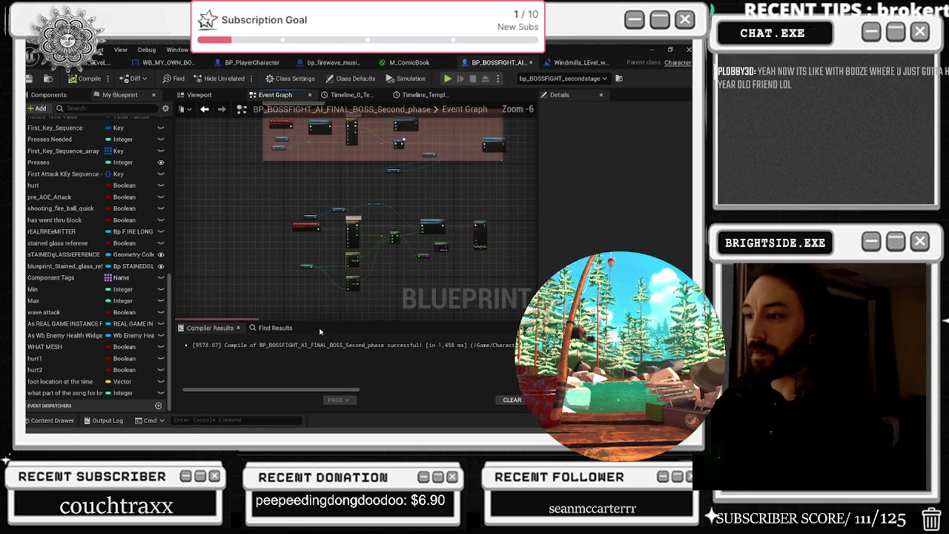
scroll(313, 249, "down", 5)
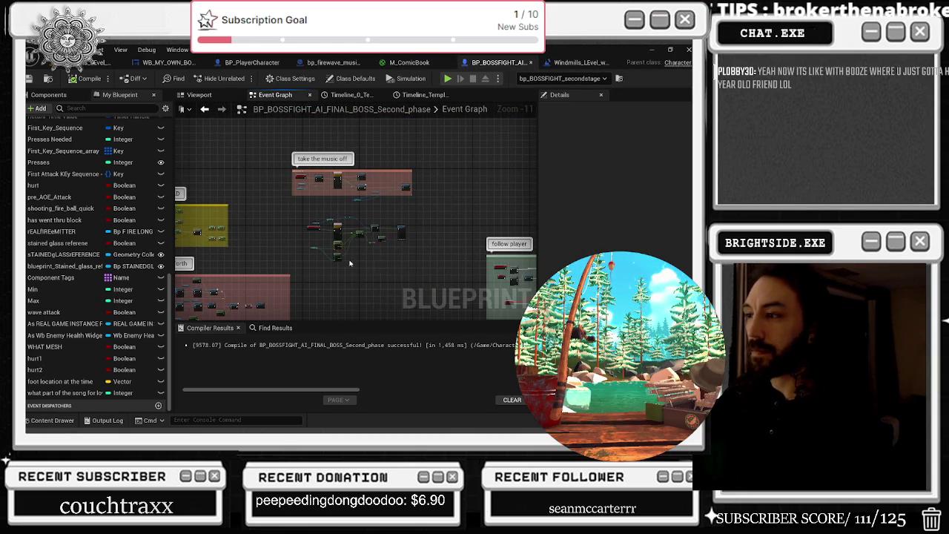
left_click_drag(345, 263, 482, 261)
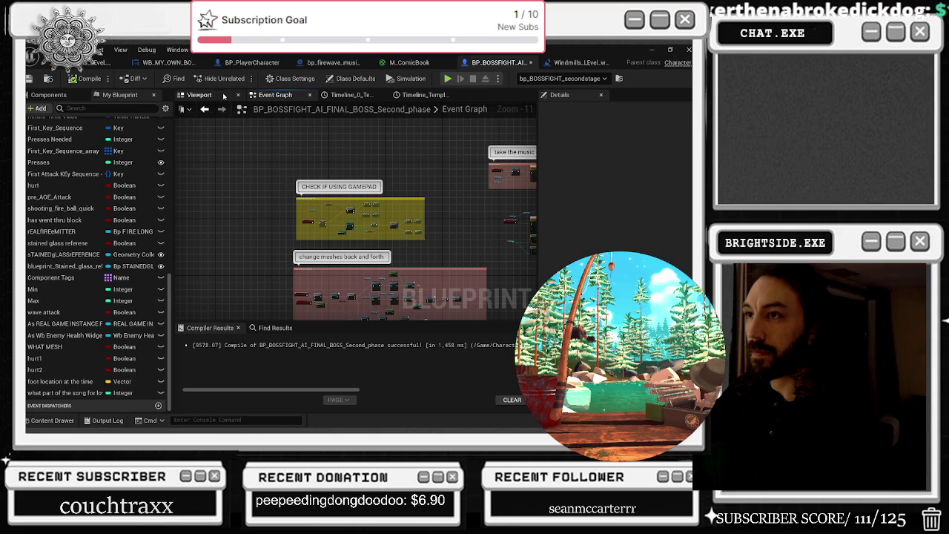
left_click(275, 328)
Search the Content Drawer's All folder for 'game_insta' and open the game instance blueprint
key("ctrl+f")
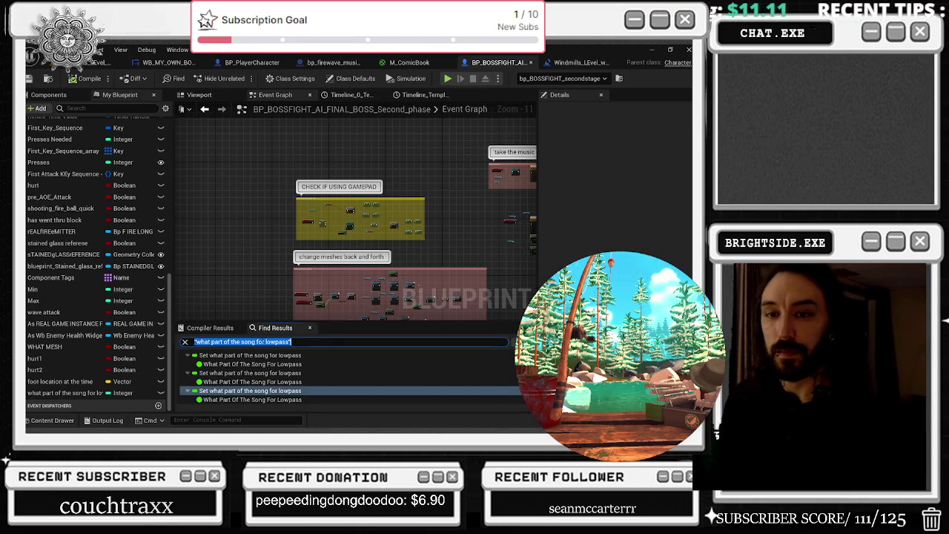
left_click(51, 420)
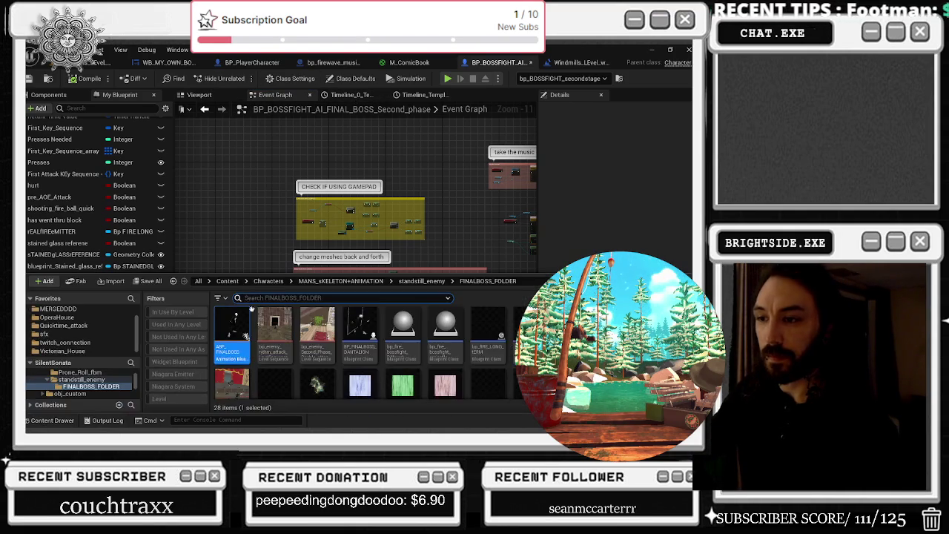
type("bp_game")
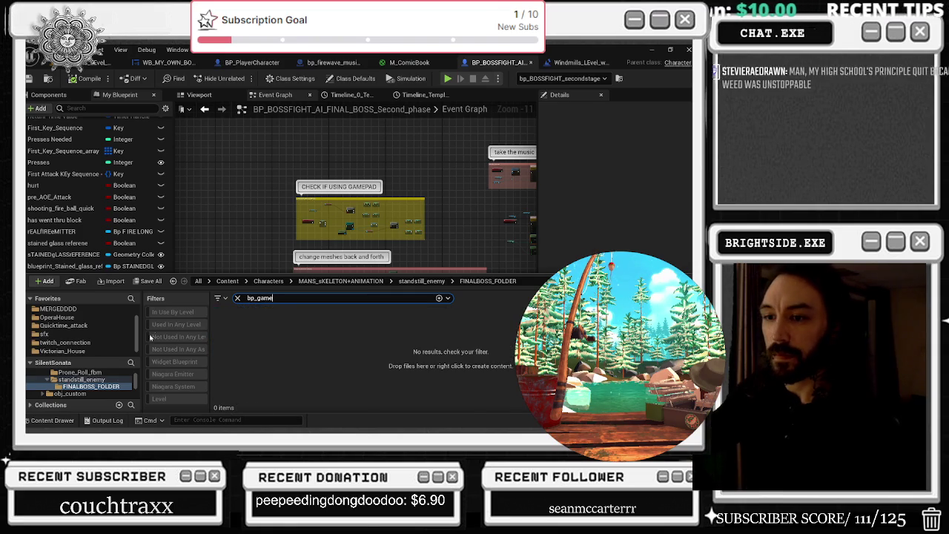
scroll(88, 373, "up", 5)
left_click(88, 373)
left_click(256, 298)
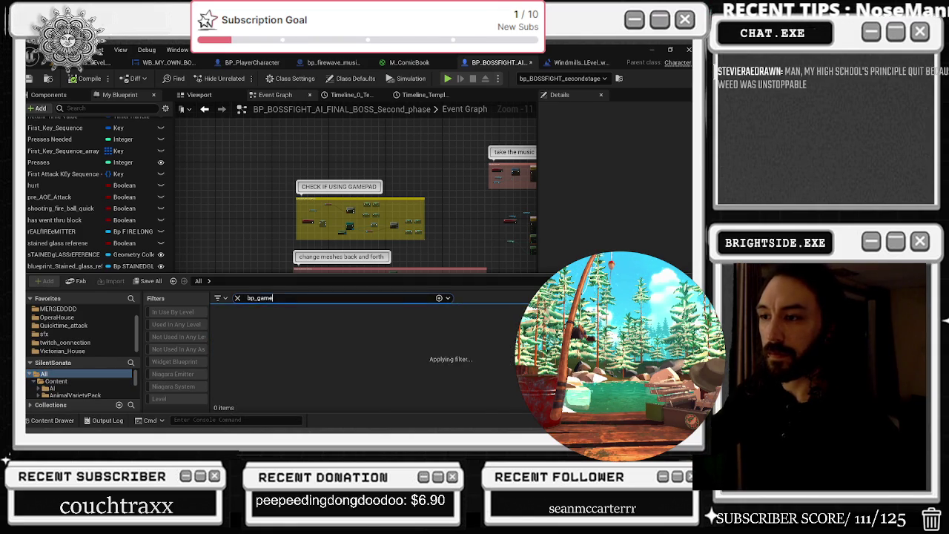
type("game_")
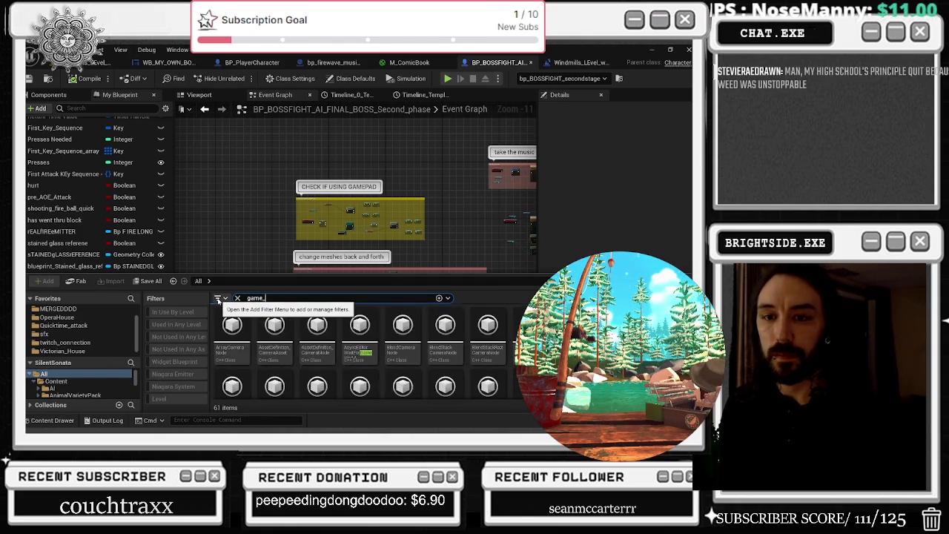
type("insta")
double_click(231, 337)
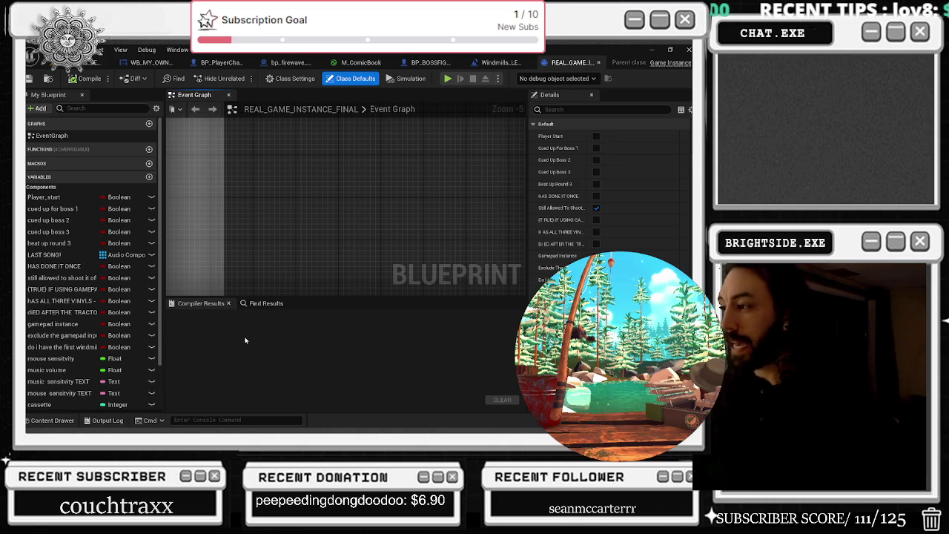
Pan REAL_GAME_INSTANCE_FINAL's graph to Spawn Sound 2D, browse to its sound wave and preview it
scroll(404, 252, "down", 7)
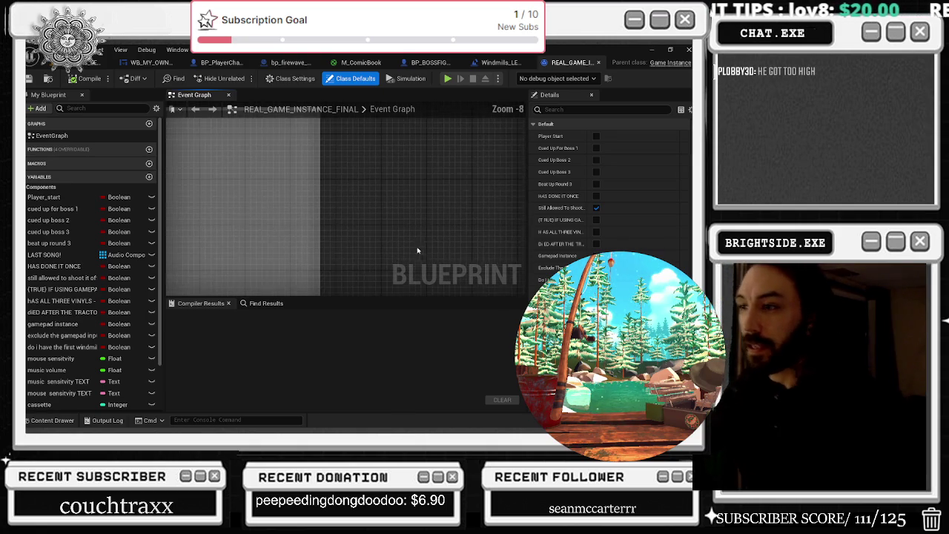
left_click_drag(342, 228, 417, 167)
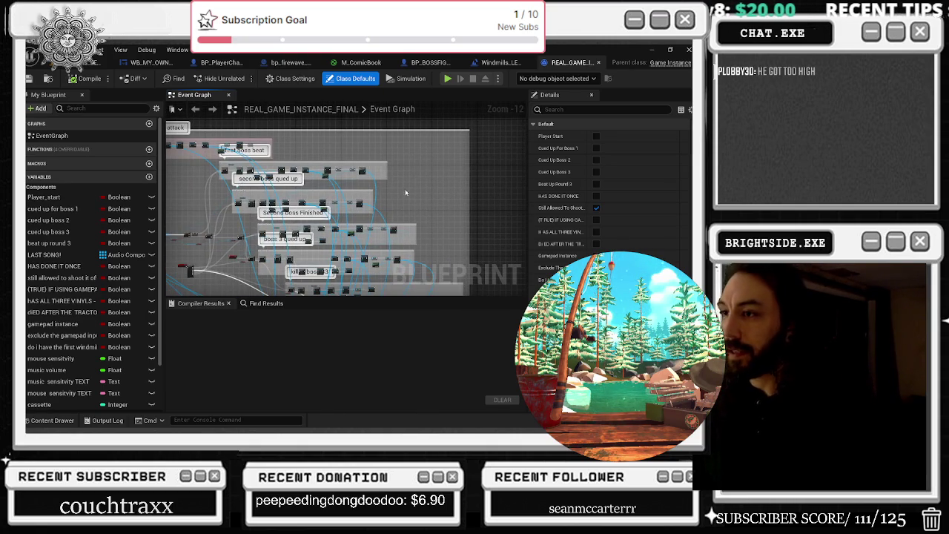
left_click_drag(402, 203, 417, 126)
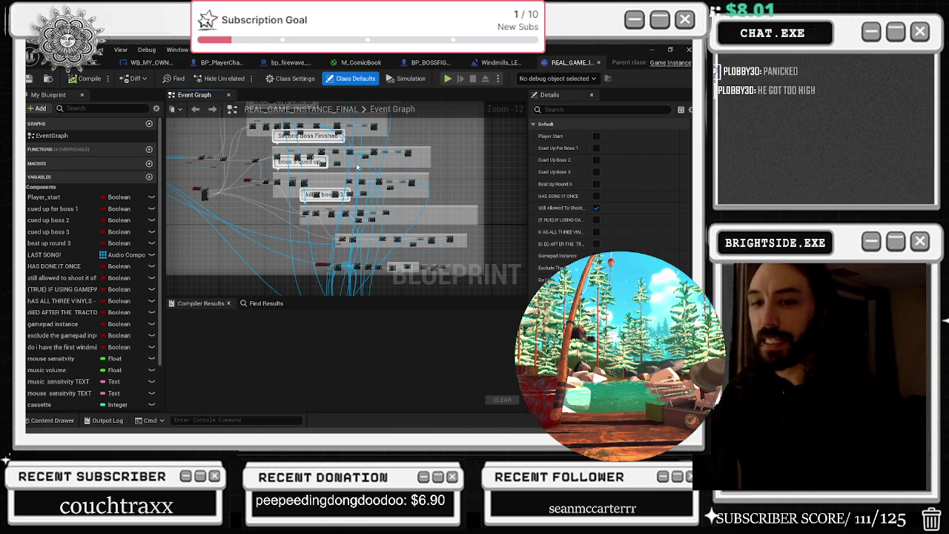
left_click_drag(360, 181, 357, 229)
scroll(356, 230, "up", 6)
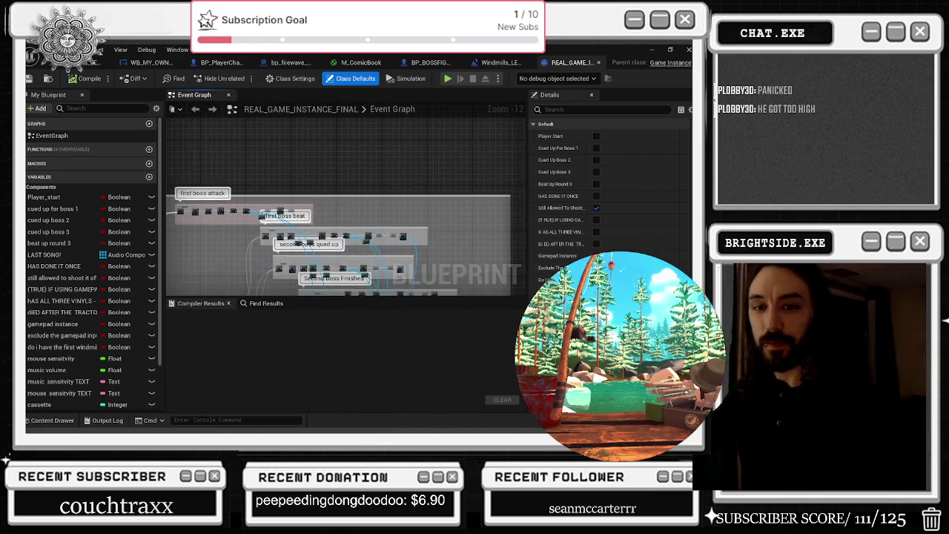
scroll(334, 234, "up", 5)
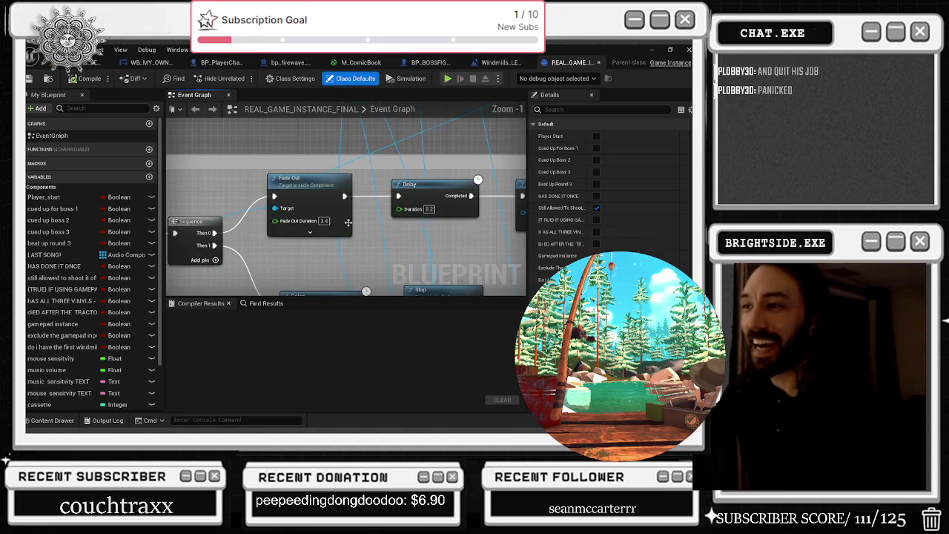
left_click_drag(453, 213, 210, 177)
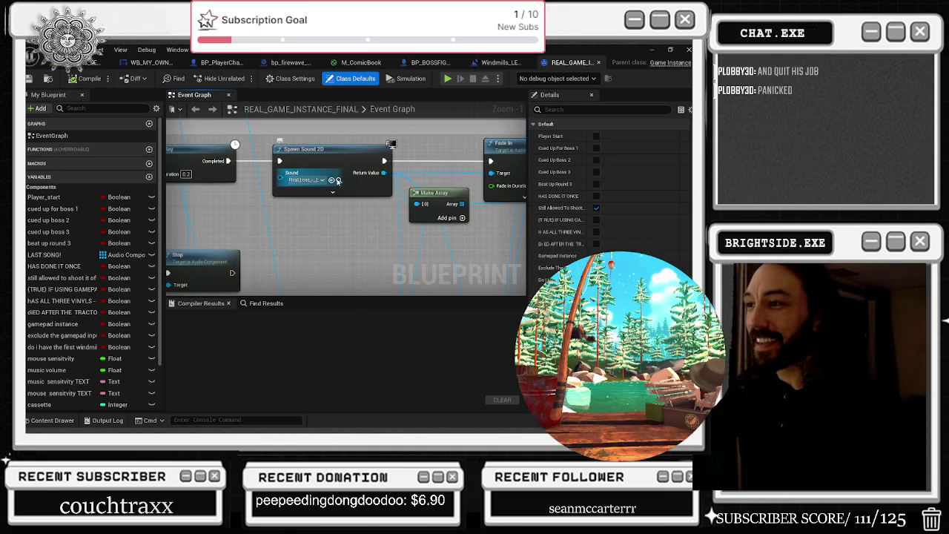
left_click(338, 180)
left_click(309, 324)
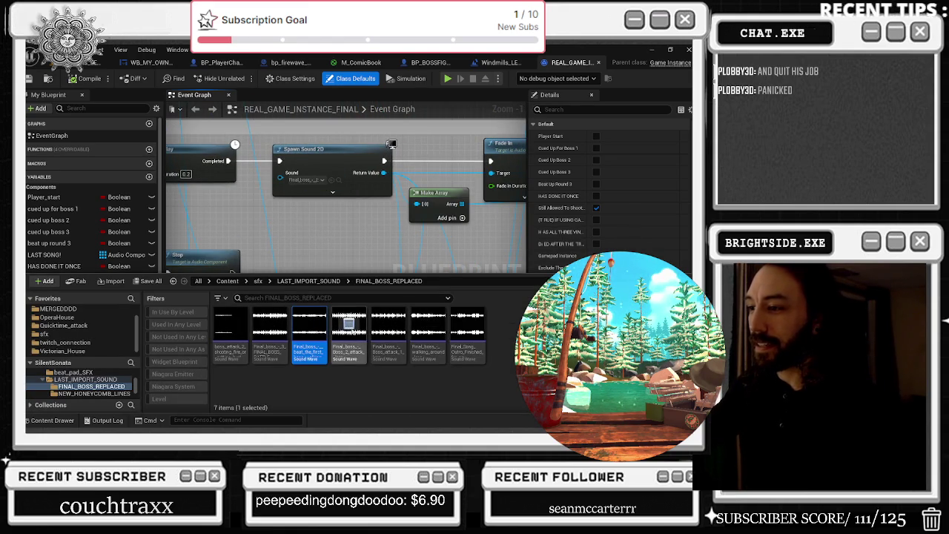
Browse to the Spawn Sound 2D node's boss 2 attack sound wave, preview it, and show it in Explorer
scroll(373, 257, "down", 5)
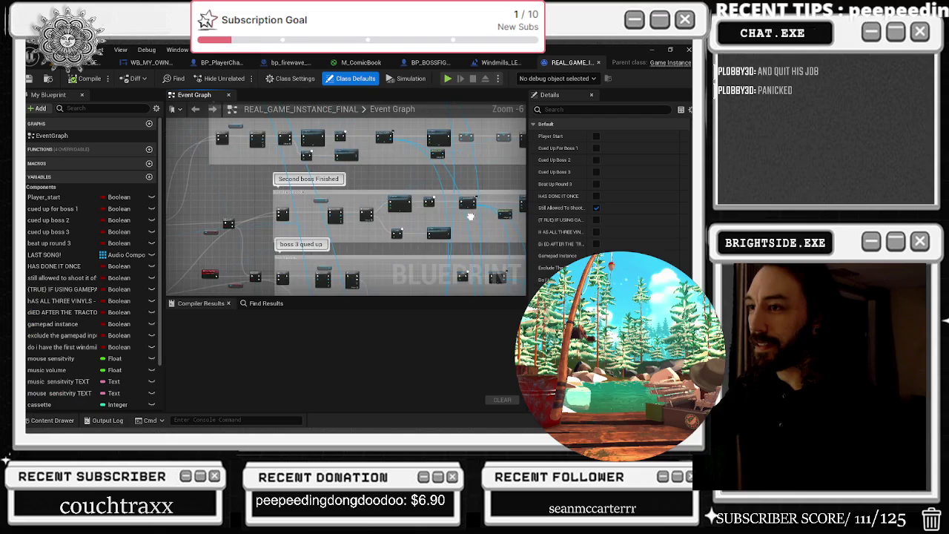
left_click_drag(344, 188, 259, 238)
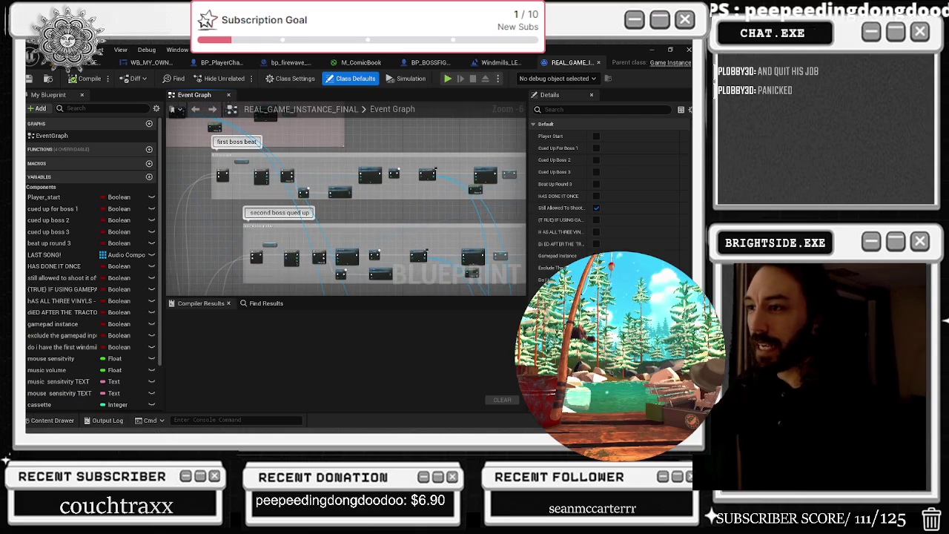
scroll(345, 226, "up", 4)
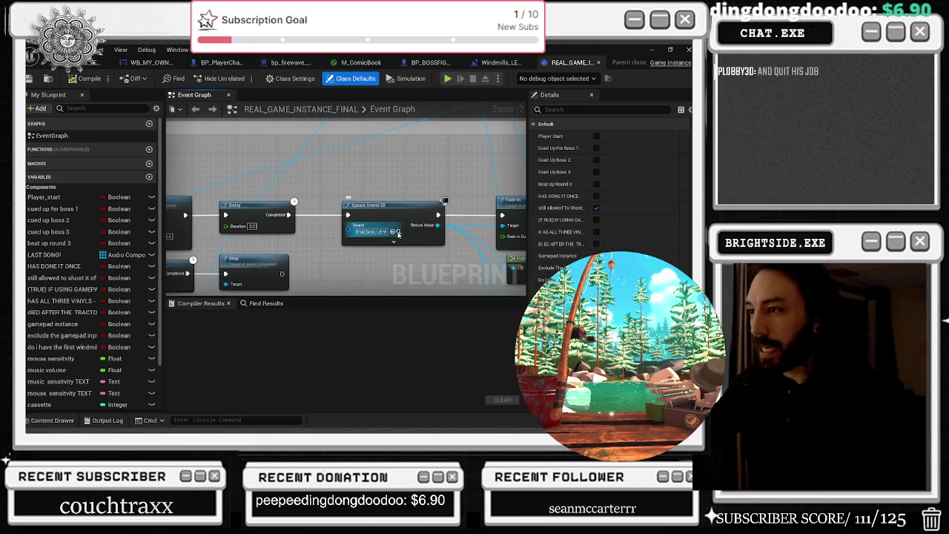
left_click(398, 233)
left_click(349, 324)
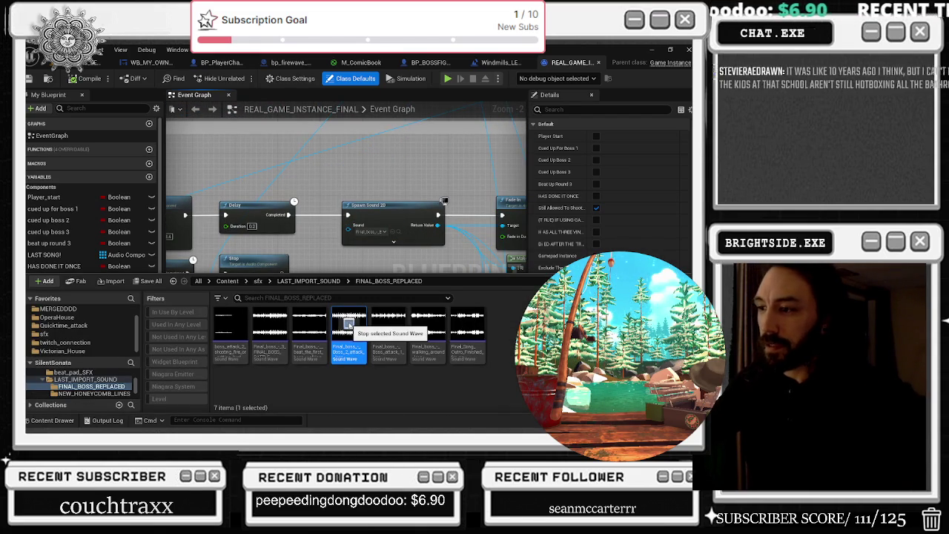
right_click(353, 353)
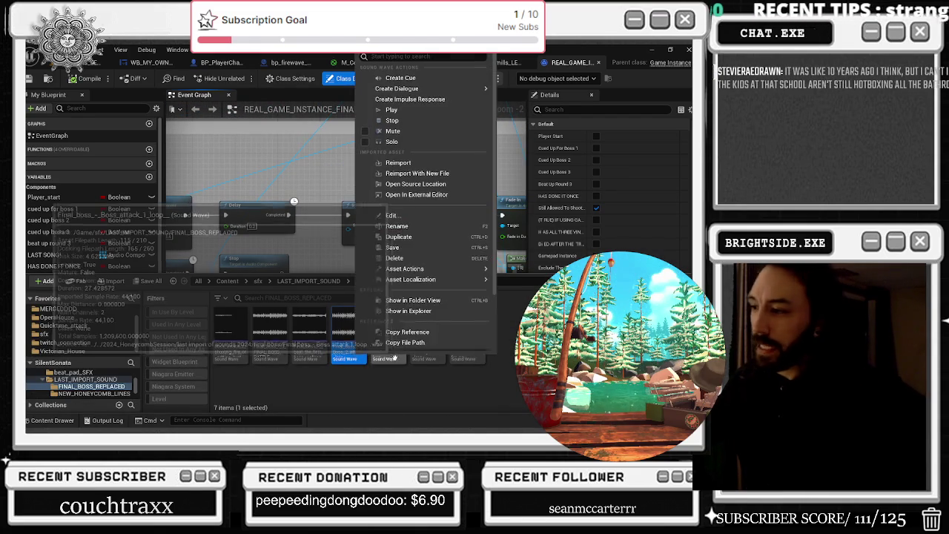
left_click(419, 311)
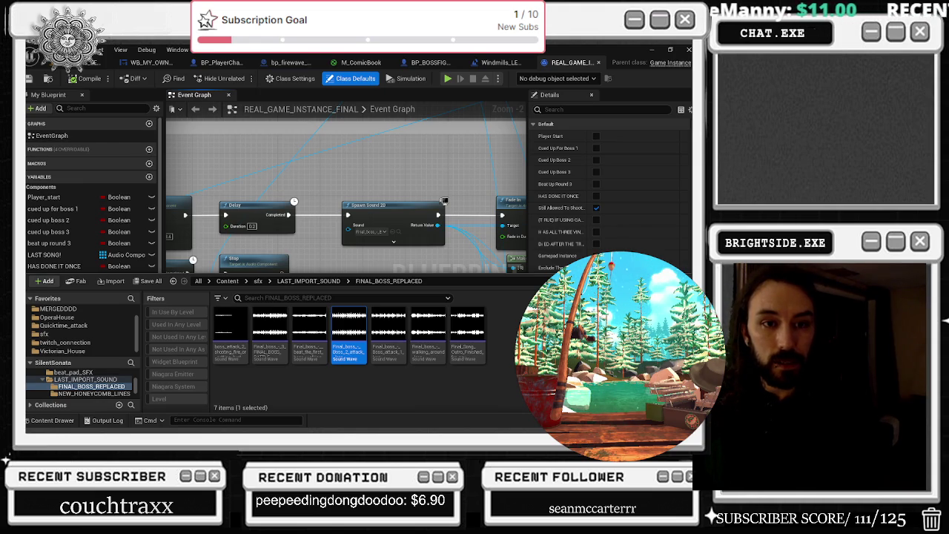
key("alt+Tab")
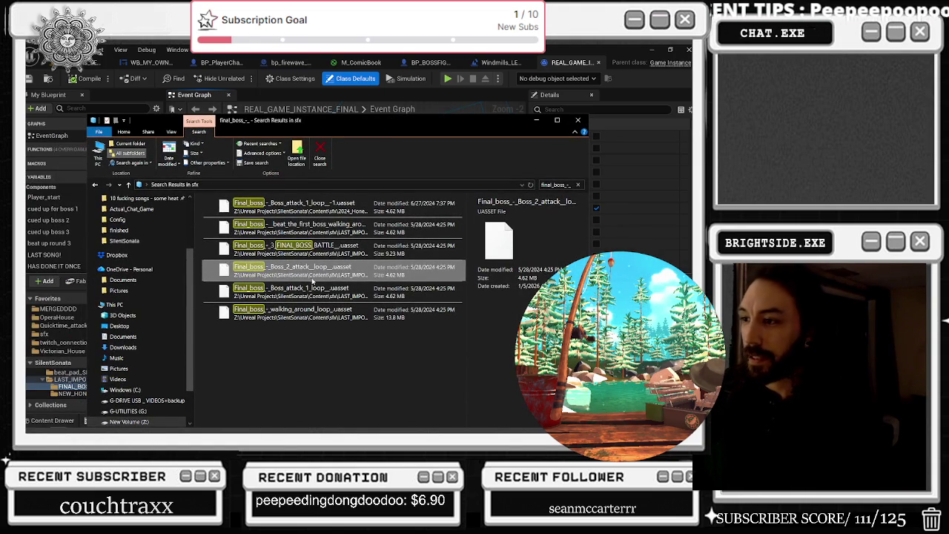
Close the file search window and reveal the boss 2 attack sound wave in File Explorer
left_click(577, 119)
left_click(353, 343)
right_click(355, 346)
mouse_move(421, 342)
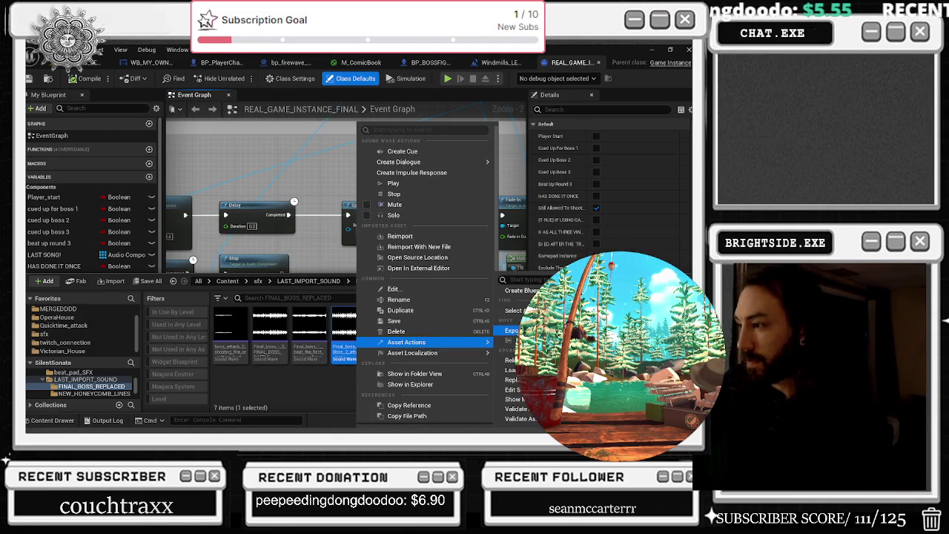
left_click(427, 385)
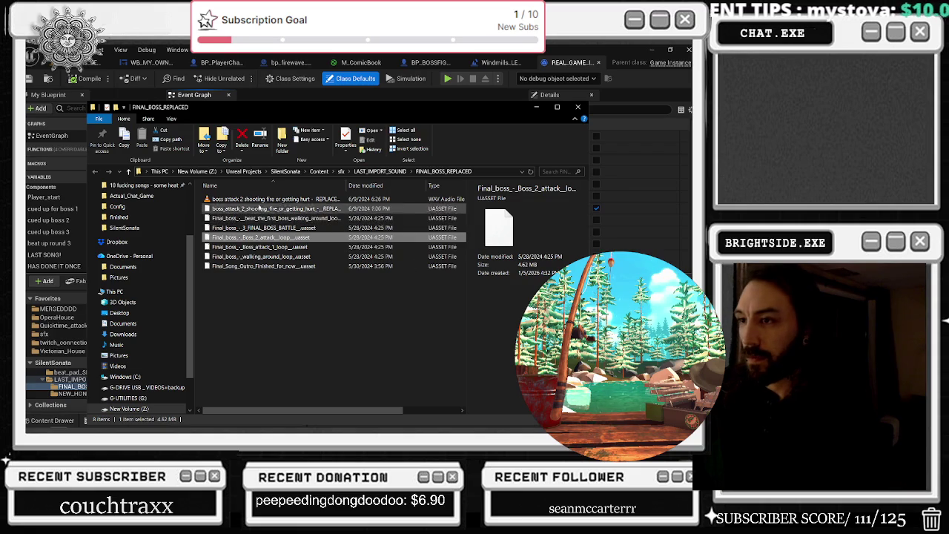
Play the boss attack 2 shooting fire WAV, dismiss the update prompt, and go up to LAST_IMPORT_SOUND
left_click(244, 201)
double_click(244, 201)
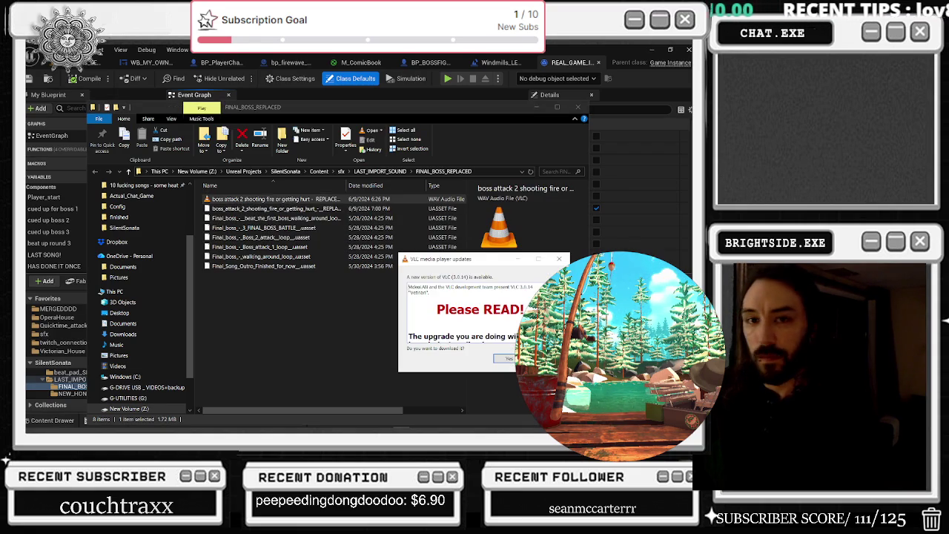
key("Escape")
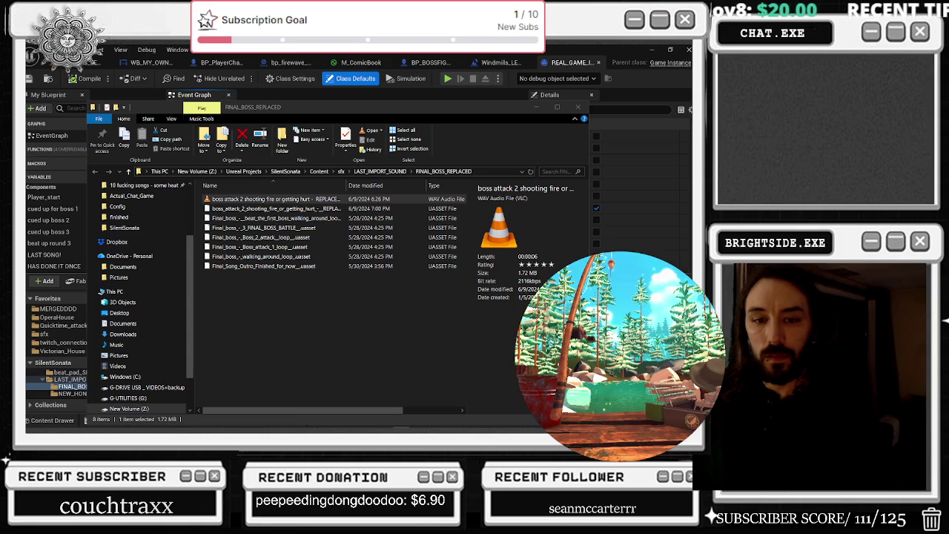
left_click(380, 171)
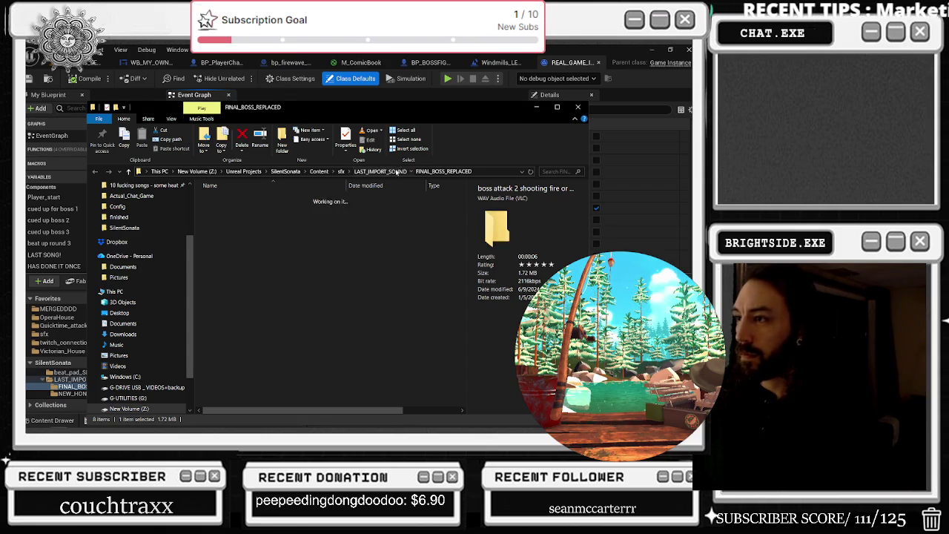
Go up to the sfx folder and browse its file list to the end and back
left_click(340, 171)
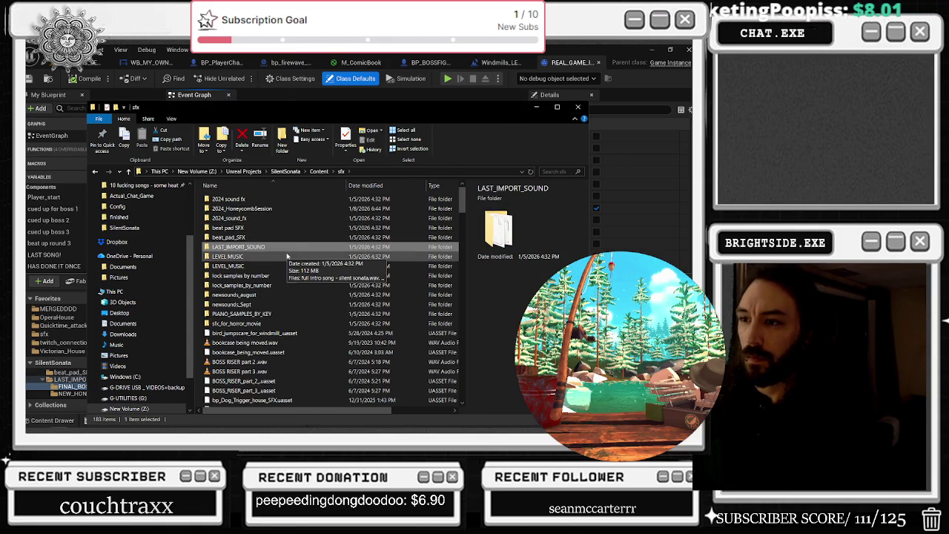
scroll(243, 283, "down", 2)
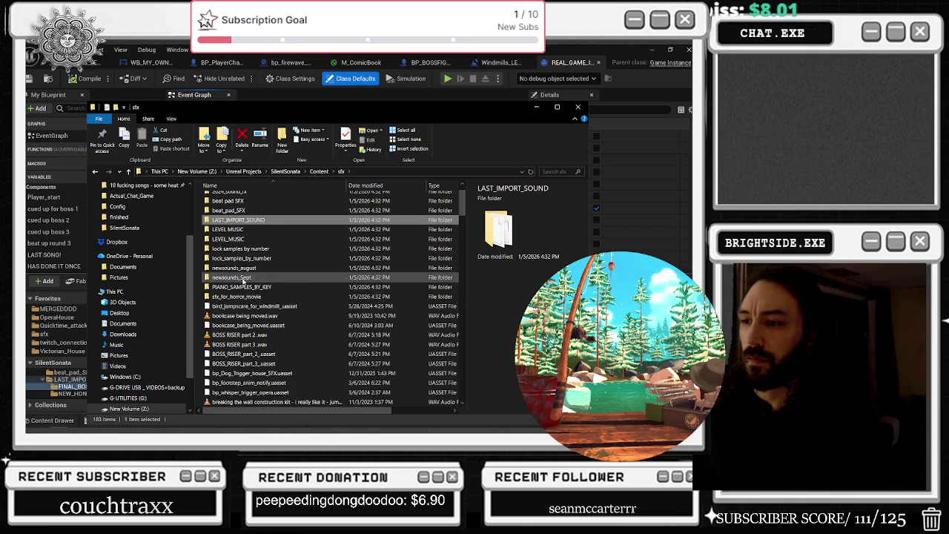
scroll(244, 283, "down", 10)
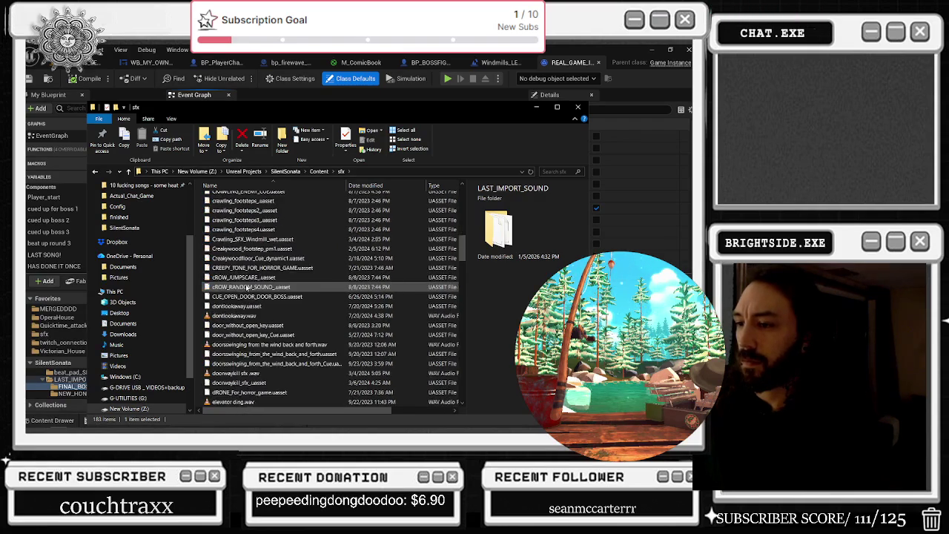
scroll(356, 311, "down", 20)
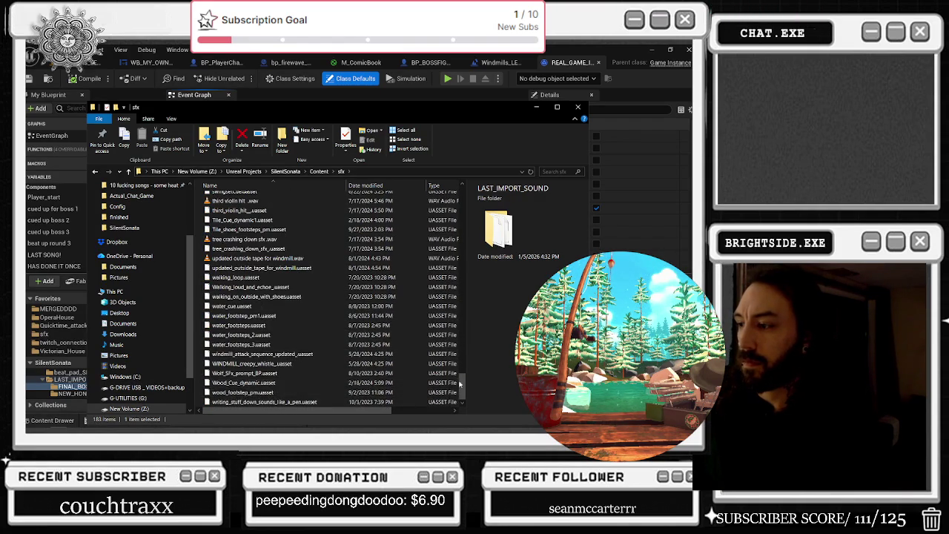
left_click_drag(462, 367, 444, 175)
key("End")
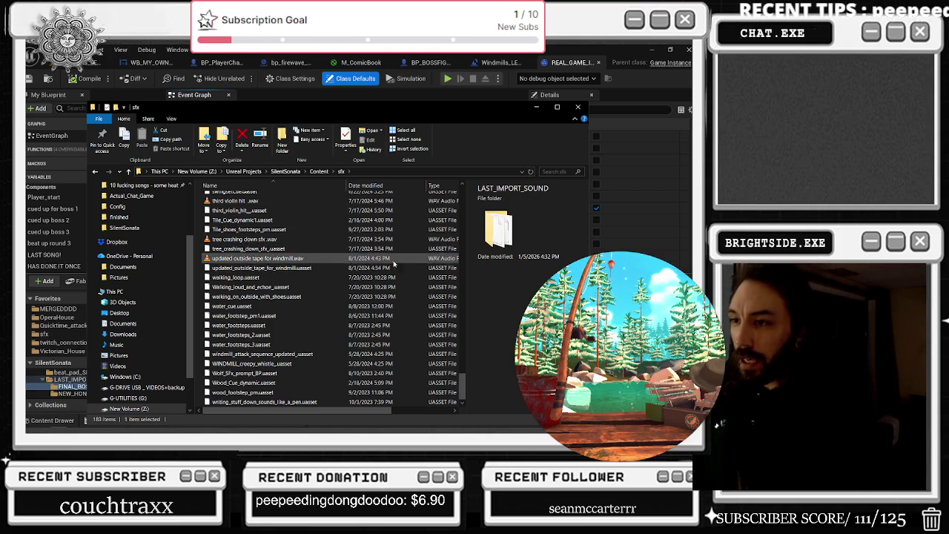
scroll(406, 260, "up", 4)
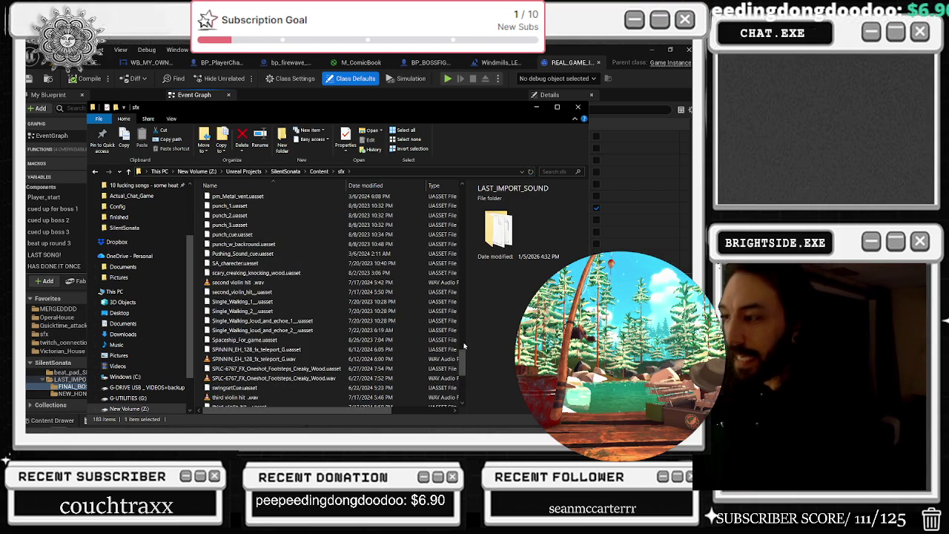
scroll(454, 273, "up", 10)
scroll(454, 274, "up", 10)
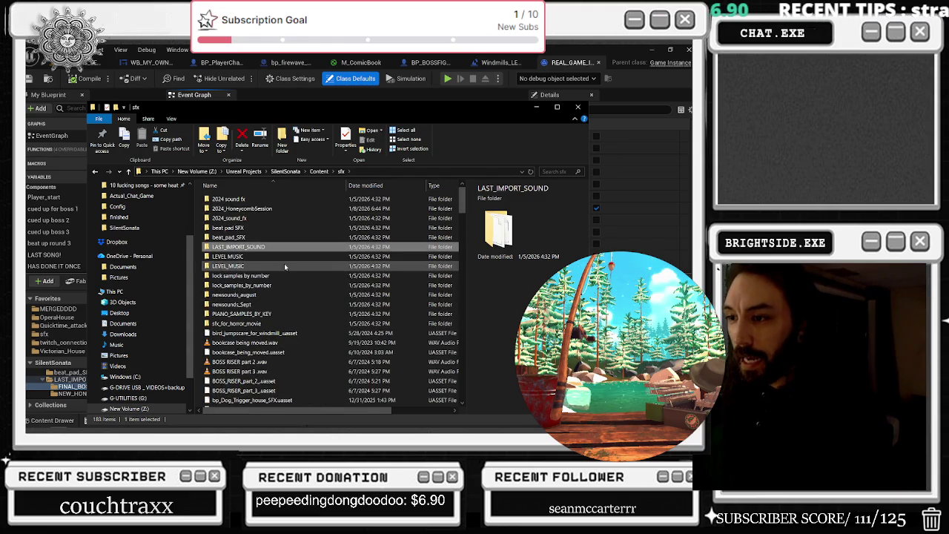
Open the LEVEL MUSIC folder, then return to sfx
left_click(260, 256)
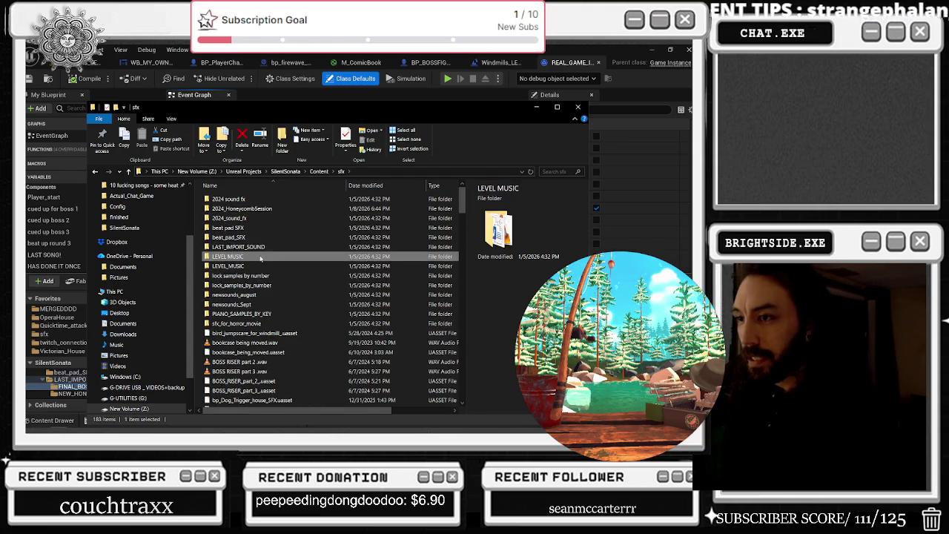
double_click(260, 256)
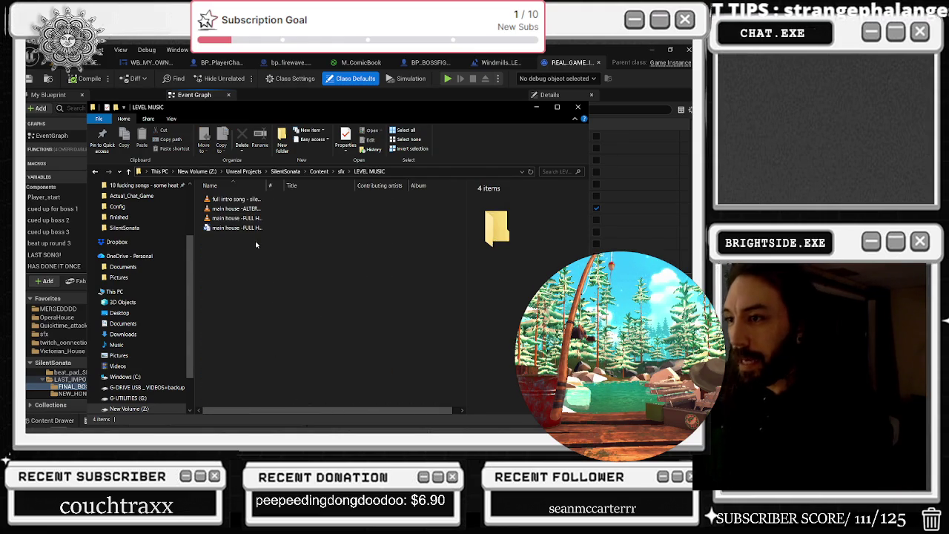
left_click(96, 172)
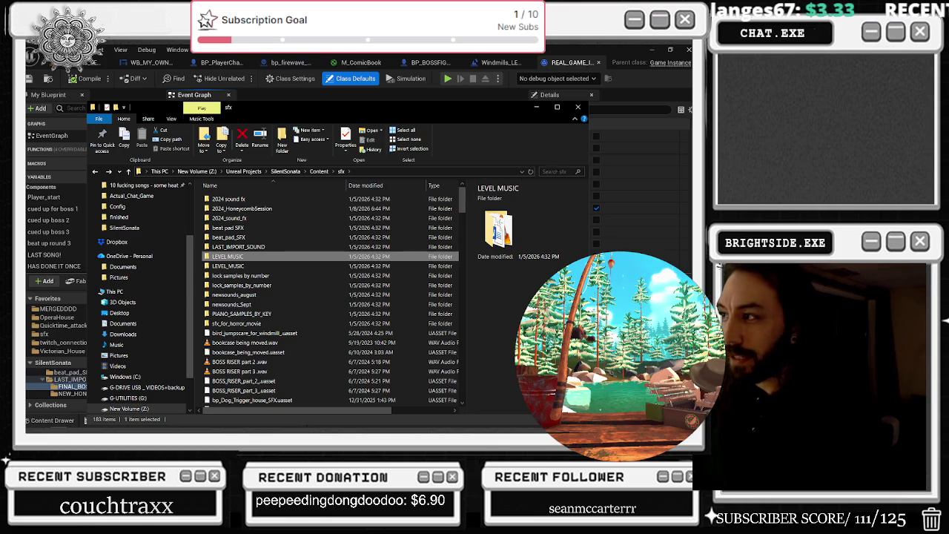
Browse the 2024 sound fx folder with a wider Name column, then return to sfx
double_click(254, 200)
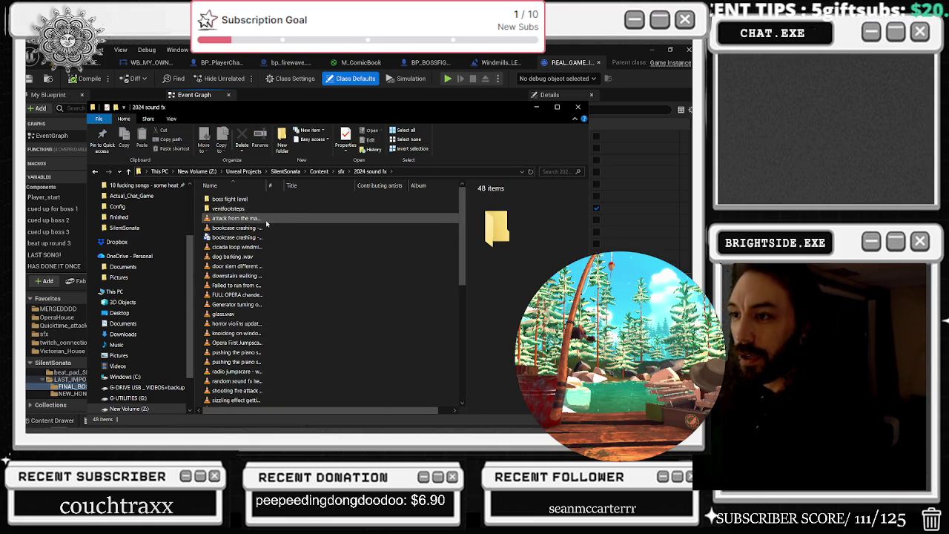
left_click_drag(270, 186, 330, 187)
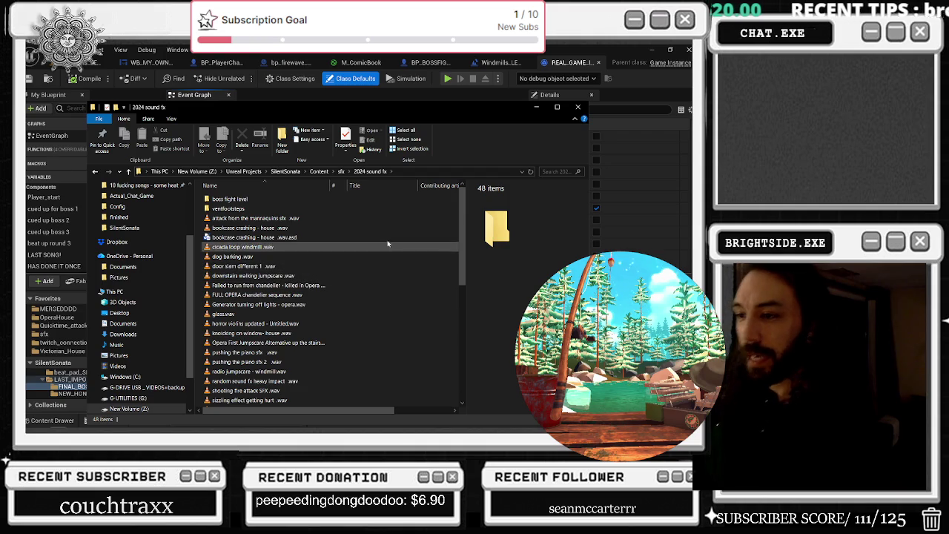
scroll(378, 244, "down", 1)
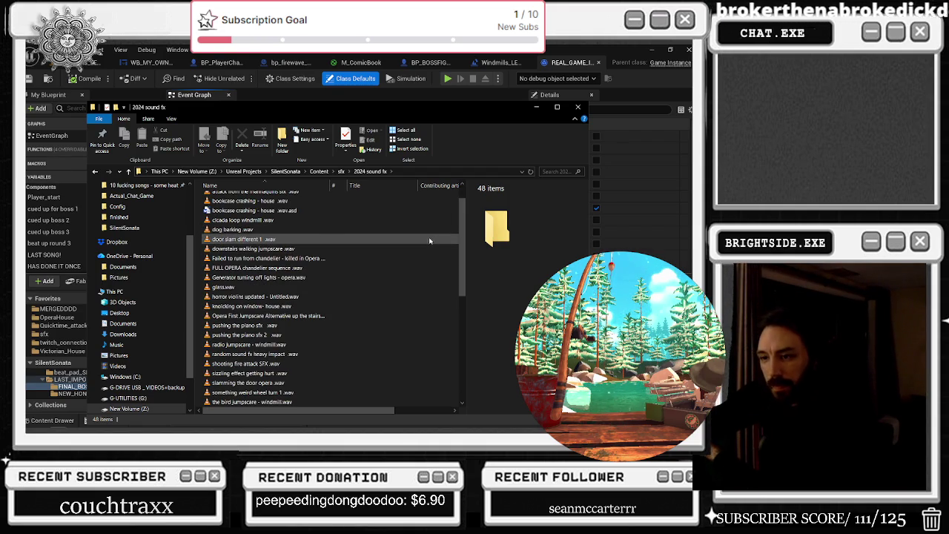
scroll(431, 243, "down", 2)
scroll(431, 245, "down", 6)
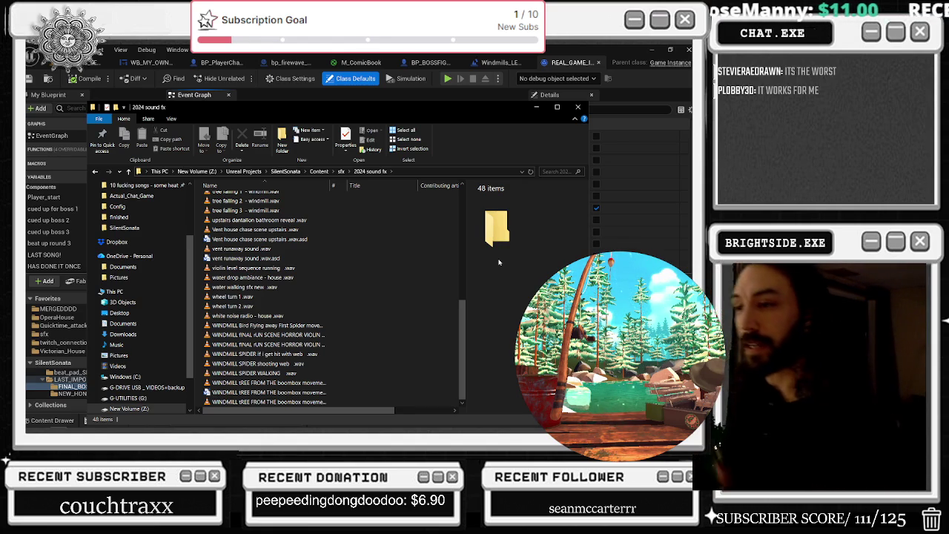
scroll(400, 274, "up", 9)
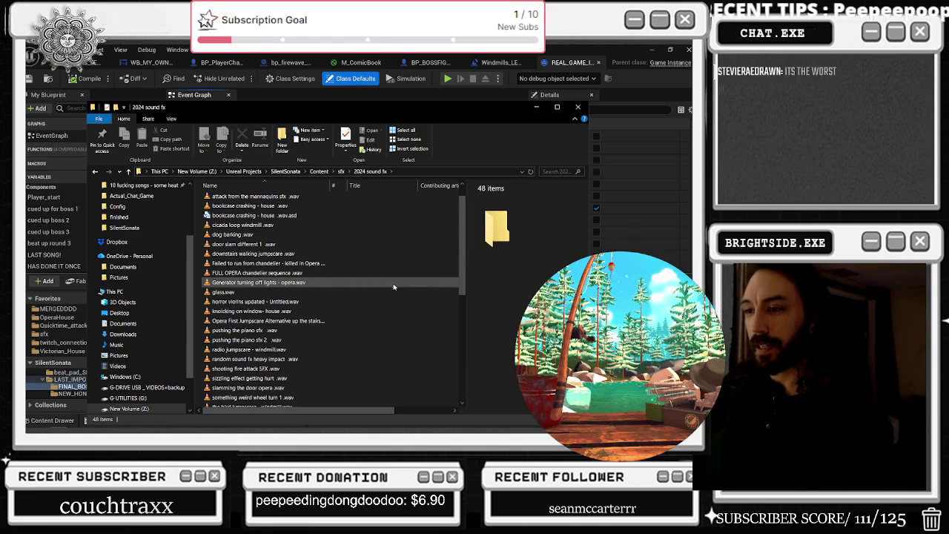
scroll(401, 310, "up", 1)
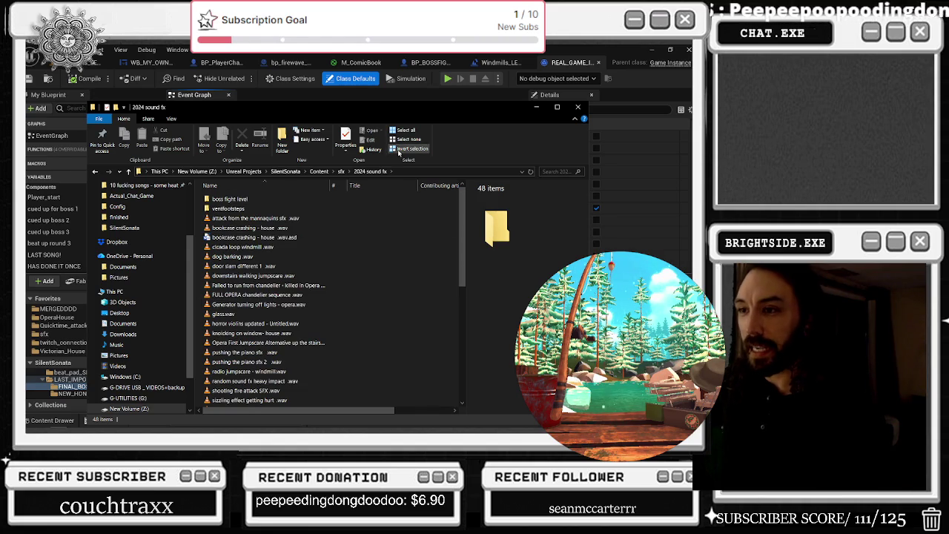
left_click(341, 171)
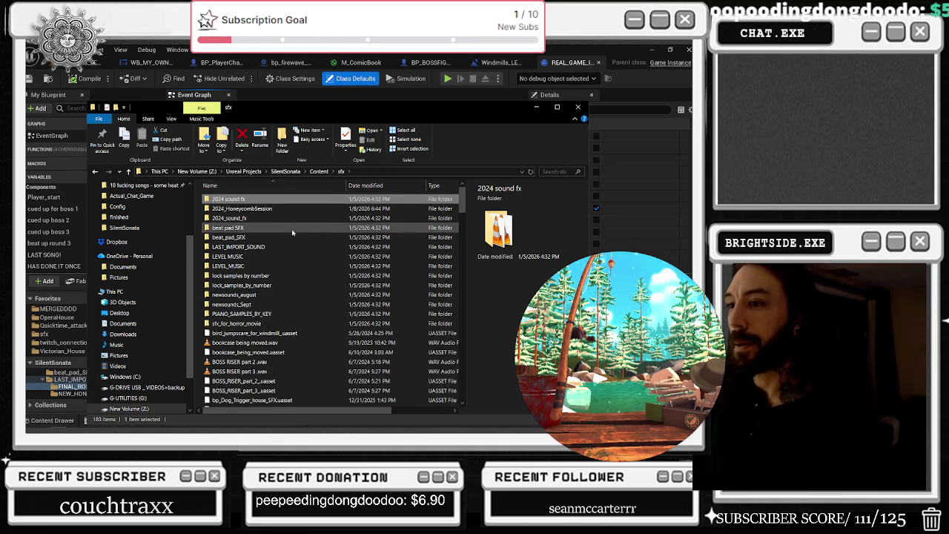
Search the sfx folder for 'final boss'
mouse_move(489, 119)
left_mouse_down()
mouse_move(409, 111)
mouse_move(531, 381)
mouse_move(562, 356)
mouse_move(482, 396)
mouse_move(481, 355)
mouse_move(435, 347)
left_mouse_up()
left_click(459, 362)
type("final boss")
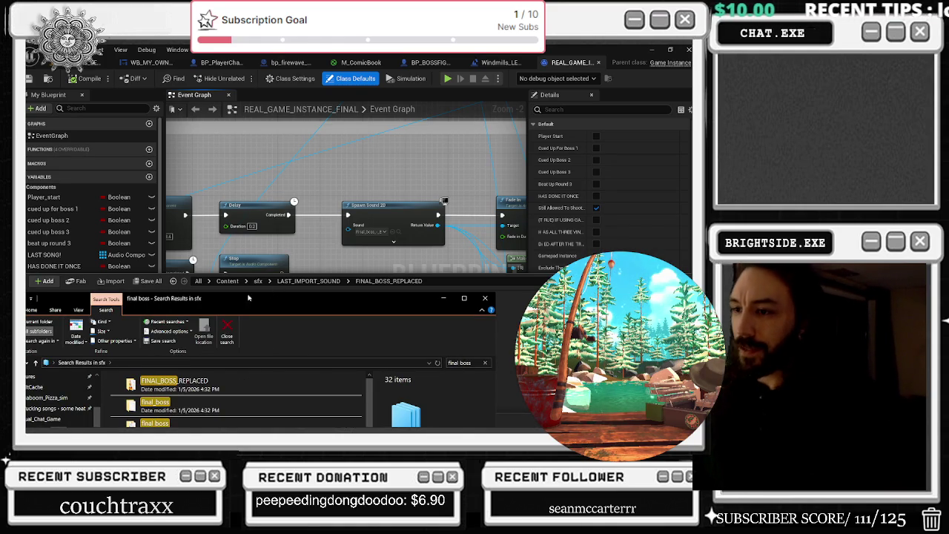
Open the FINAL_BOSS_REPLACED folder from the results, then close its window
left_click_drag(266, 295, 304, 168)
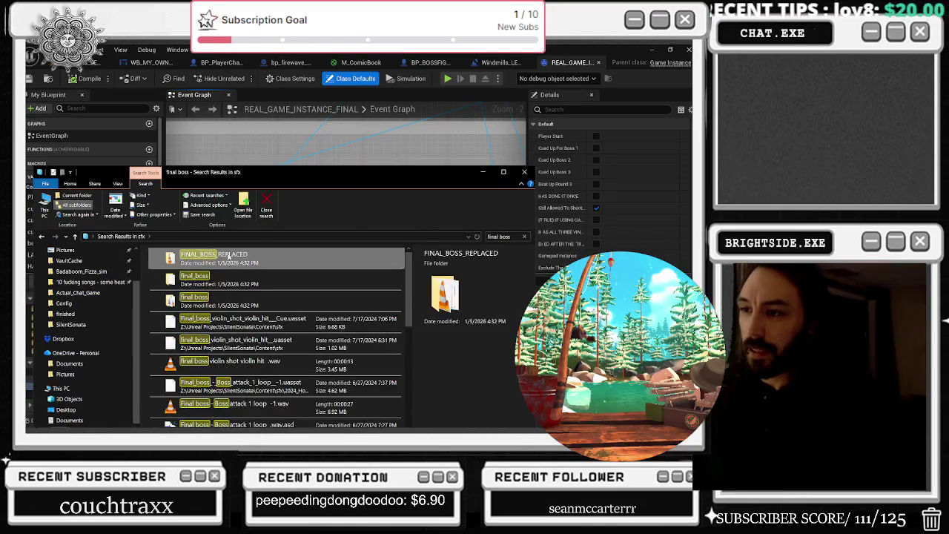
double_click(229, 256)
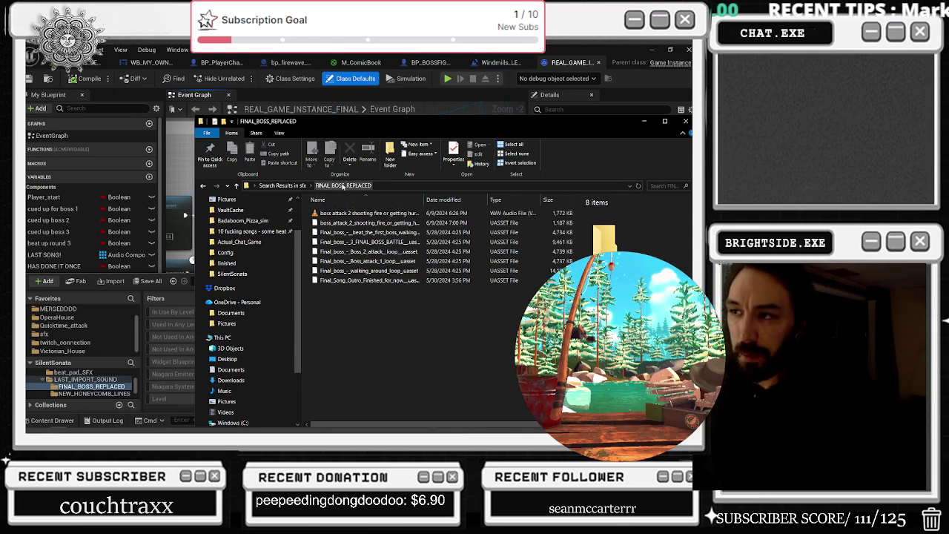
mouse_move(393, 123)
left_mouse_down()
mouse_move(443, 133)
mouse_move(744, 108)
mouse_move(453, 341)
mouse_move(350, 348)
mouse_move(404, 400)
mouse_move(330, 86)
left_mouse_up()
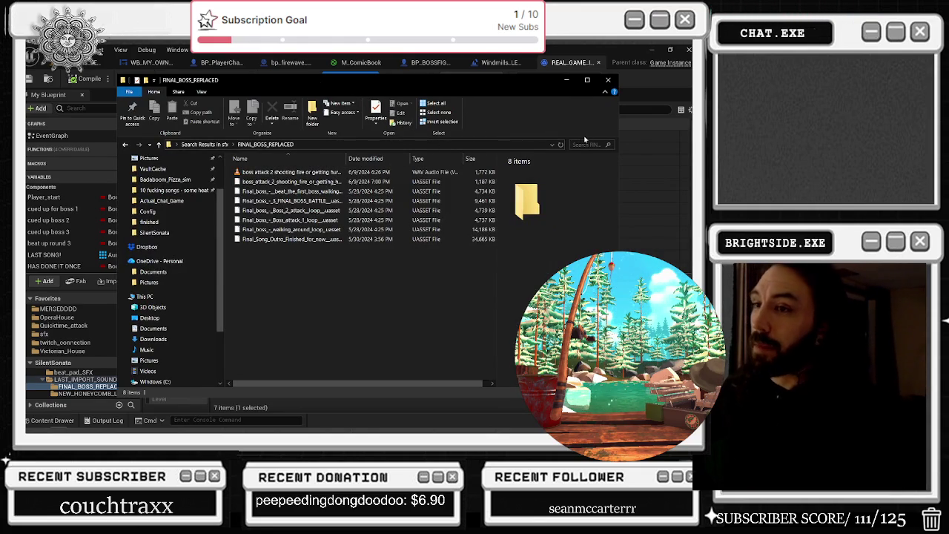
left_click(609, 80)
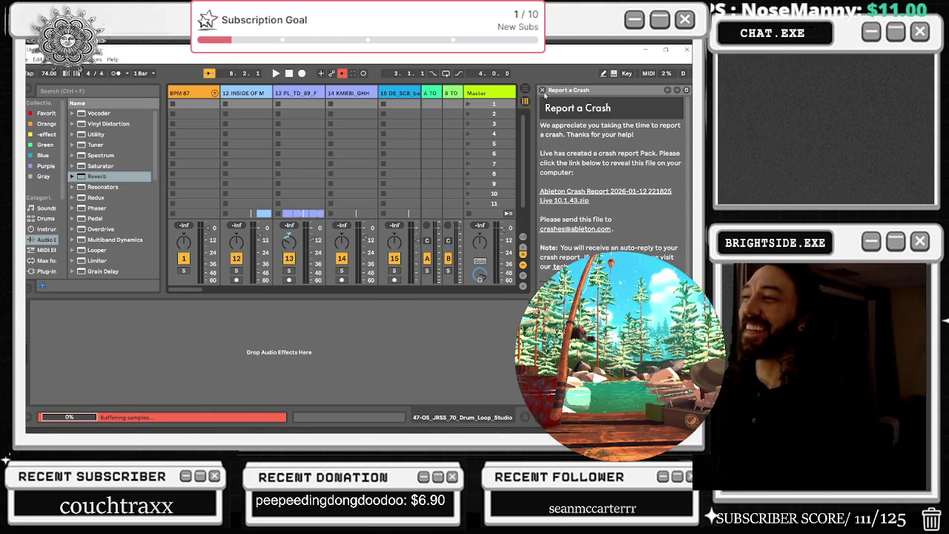
Dismiss the crash notice and insert a new audio track at the end of Arrangement view
left_click(543, 91)
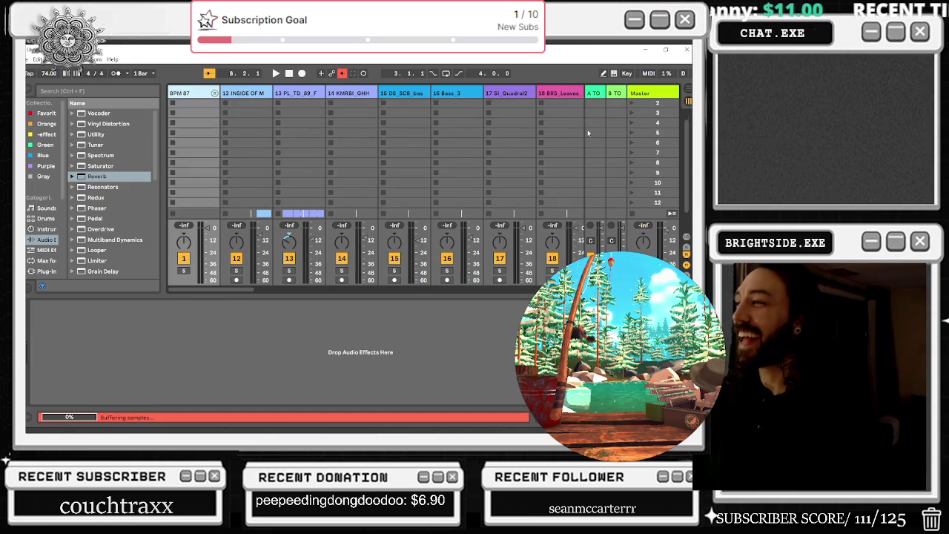
key("Tab")
scroll(570, 179, "down", 3)
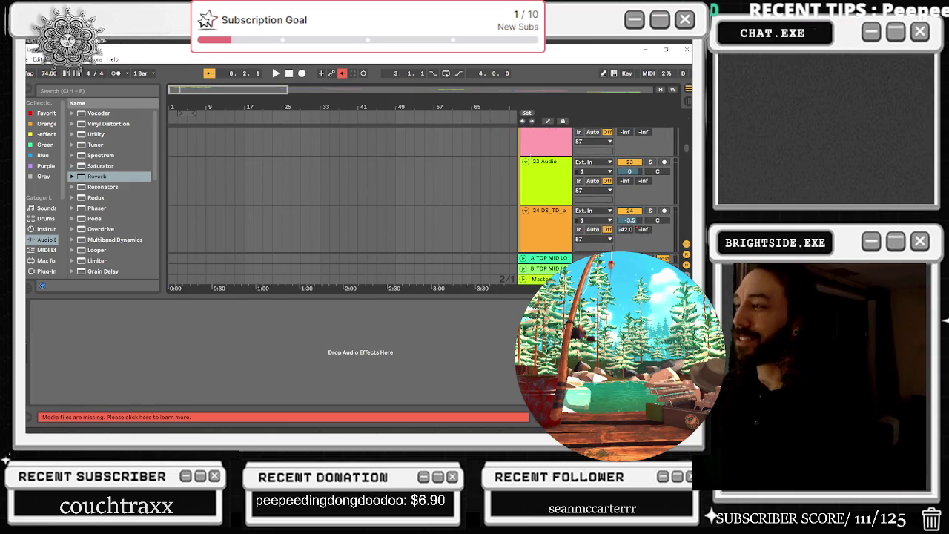
scroll(525, 163, "up", 5)
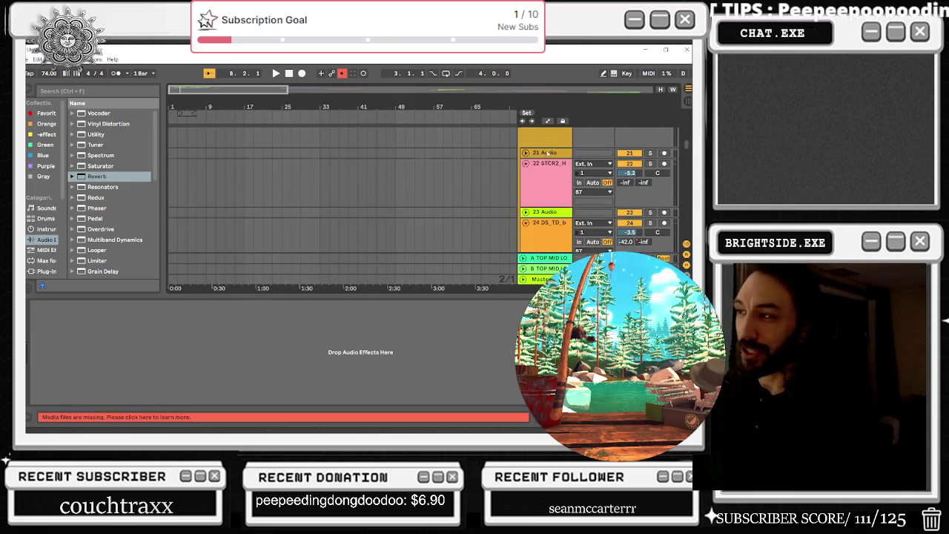
scroll(526, 155, "down", 3)
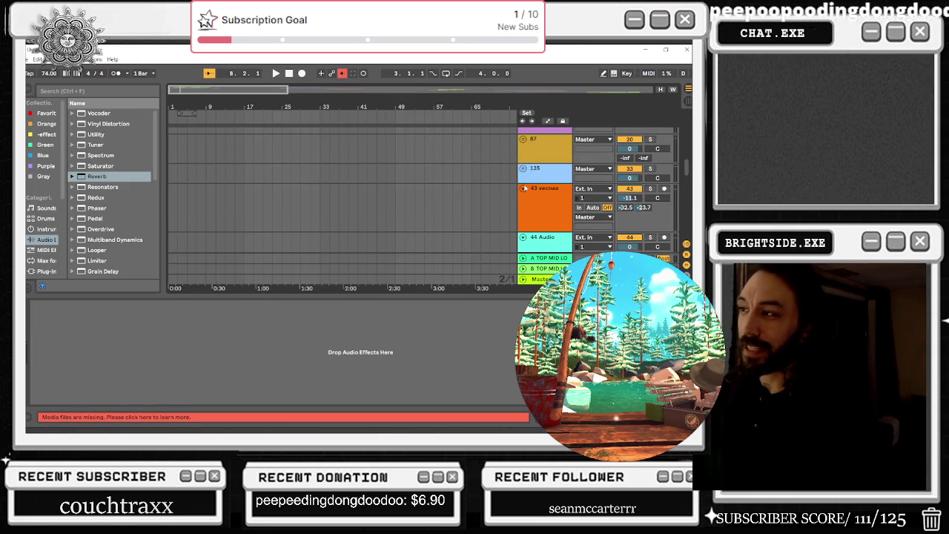
left_click(523, 188)
scroll(528, 207, "down", 5)
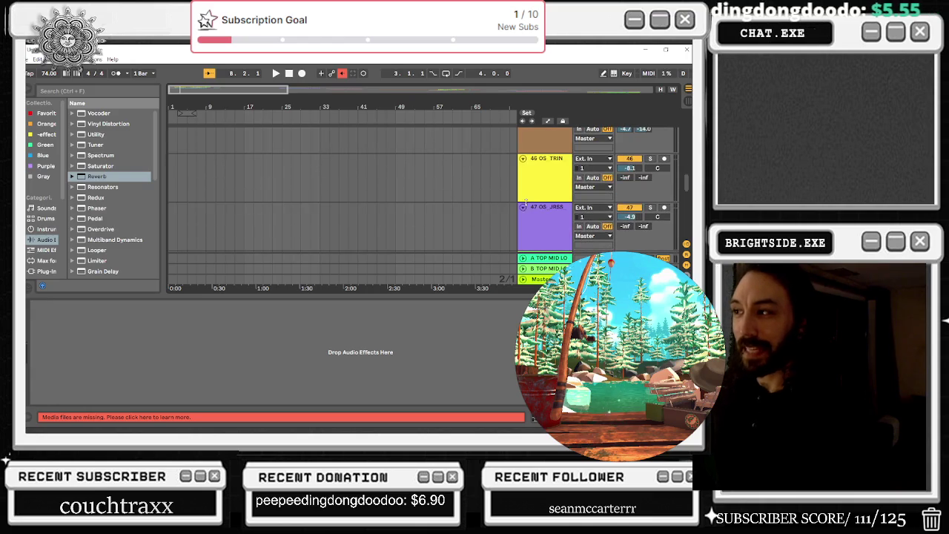
scroll(530, 209, "down", 4)
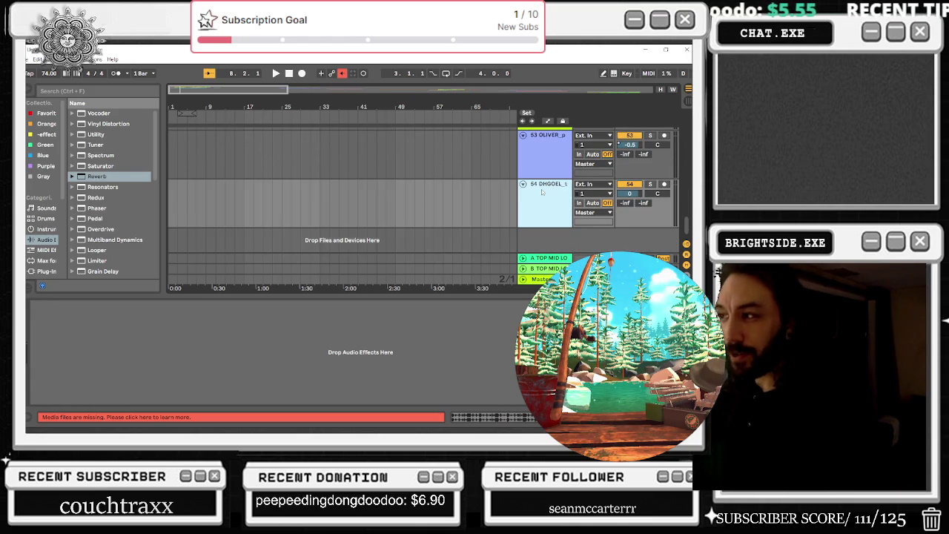
key("ctrl+t")
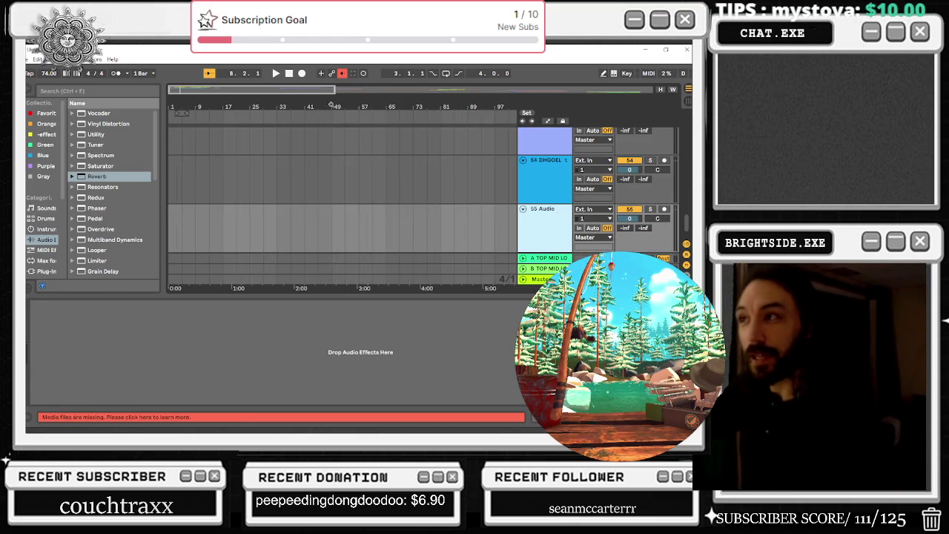
Return the Live window to full screen and zoom the arrangement out
key("super+Down")
double_click(324, 55)
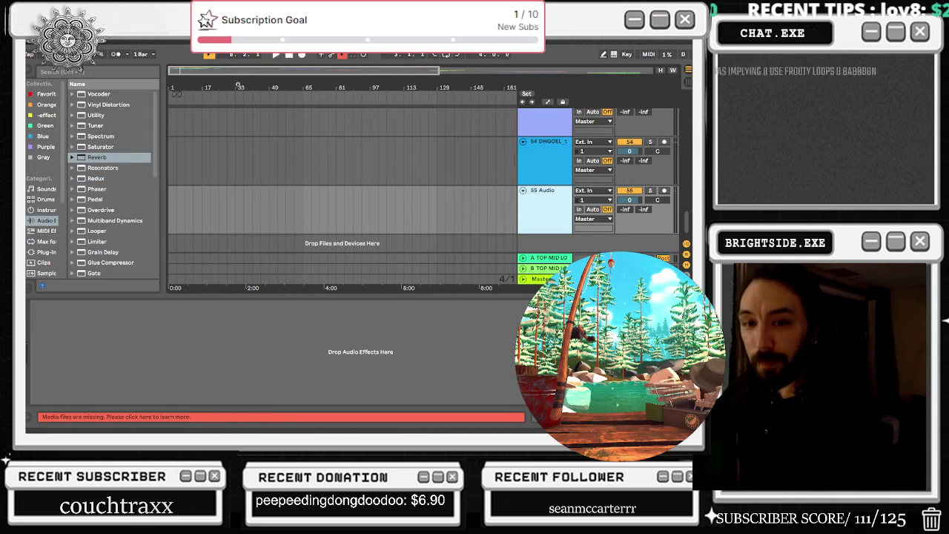
key("alt+Tab")
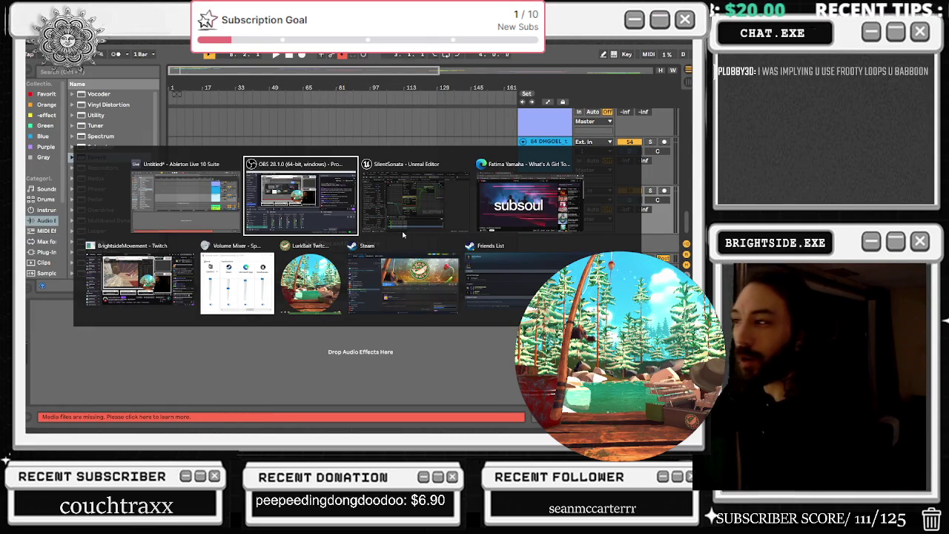
key("Escape")
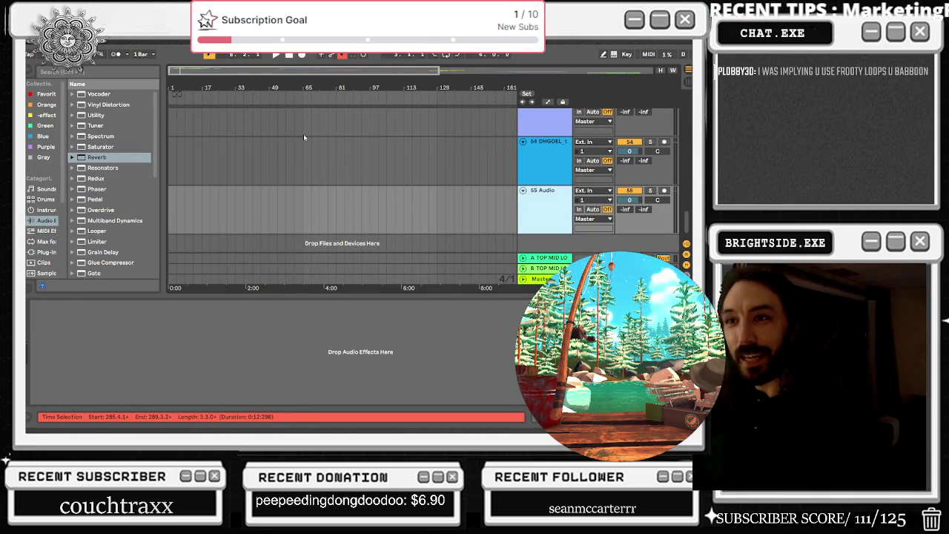
scroll(309, 138, "down", 1)
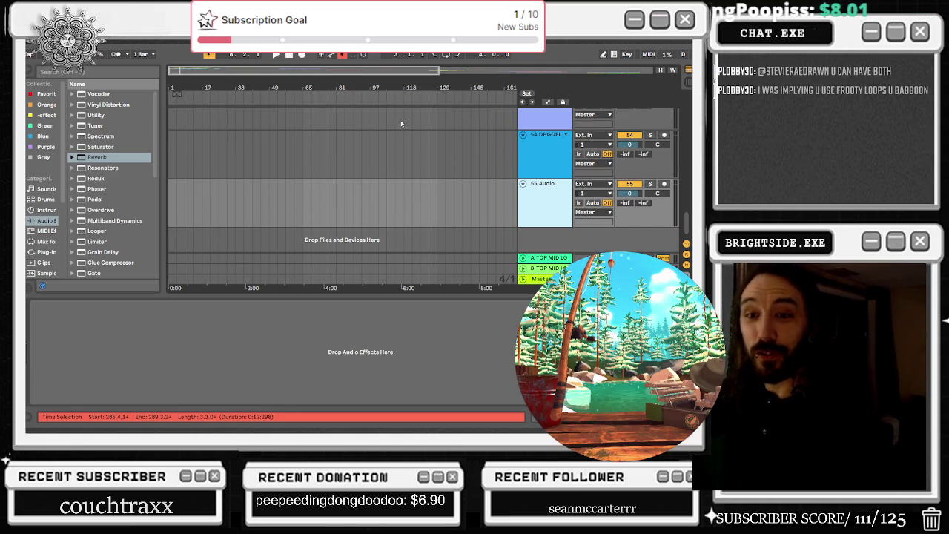
key("minus")
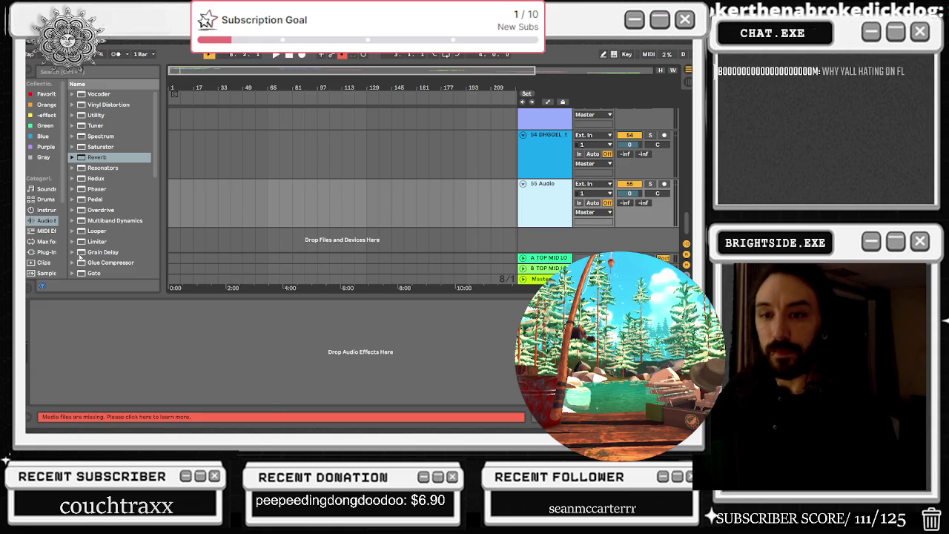
right_click(247, 186)
Drag the Final_boss attack loop WAV from the desktop onto track 55 and zoom in on it
left_click(284, 153)
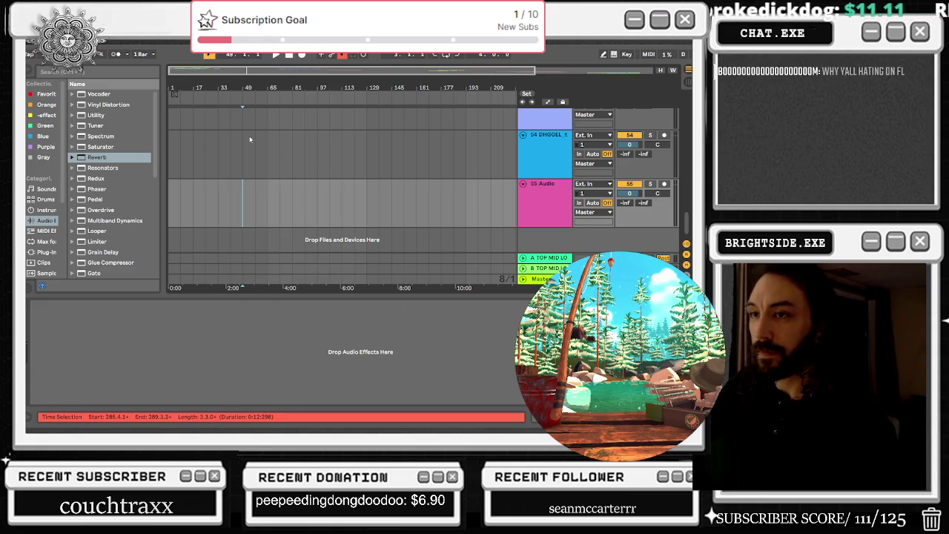
double_click(154, 49)
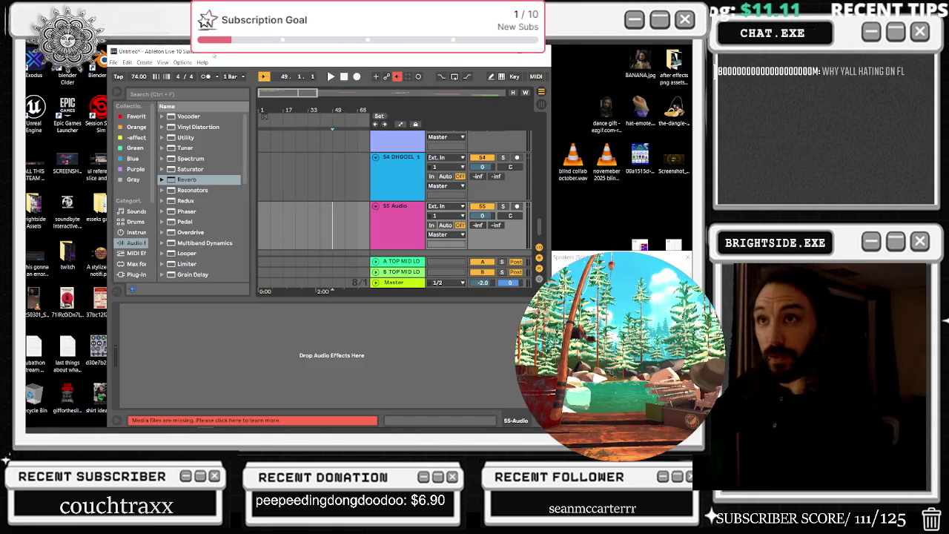
mouse_move(368, 36)
left_mouse_down()
mouse_move(450, 78)
mouse_move(443, 70)
mouse_move(467, 70)
mouse_move(442, 71)
left_mouse_up()
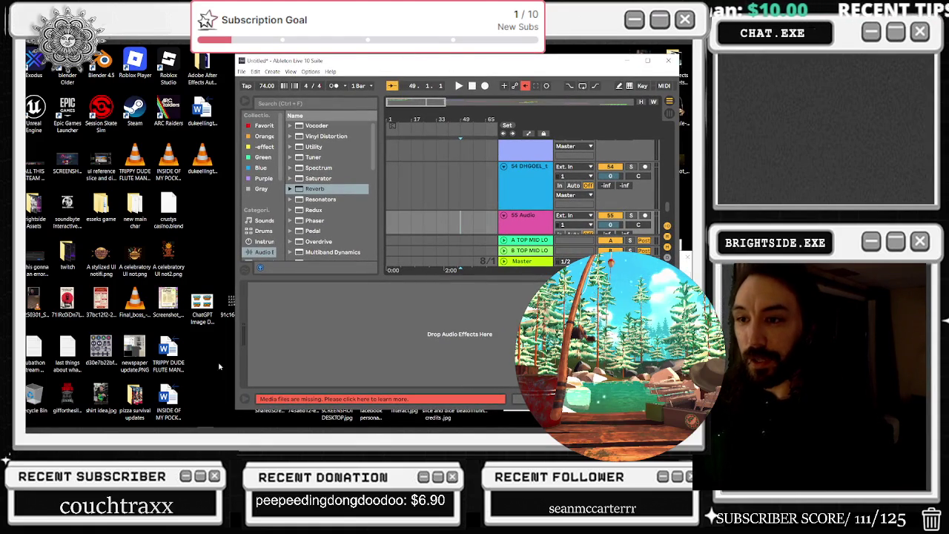
left_click(131, 304)
left_click_drag(138, 306, 434, 222)
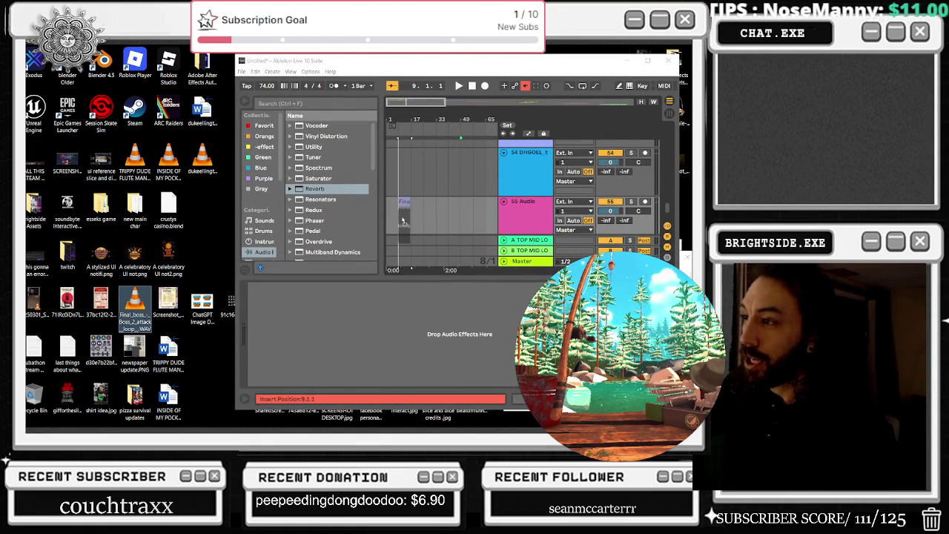
left_click(647, 60)
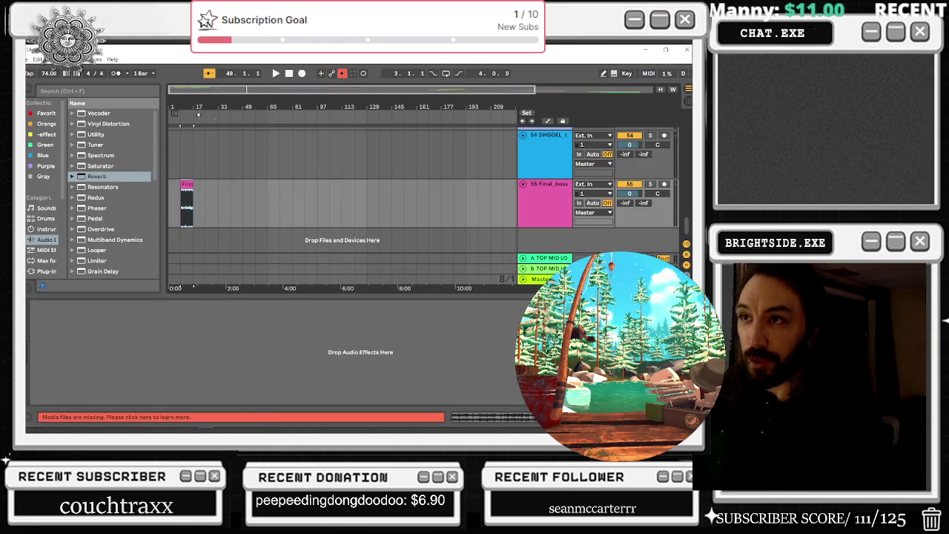
left_click_drag(179, 106, 190, 116)
left_click(188, 200)
scroll(353, 186, "up", 5)
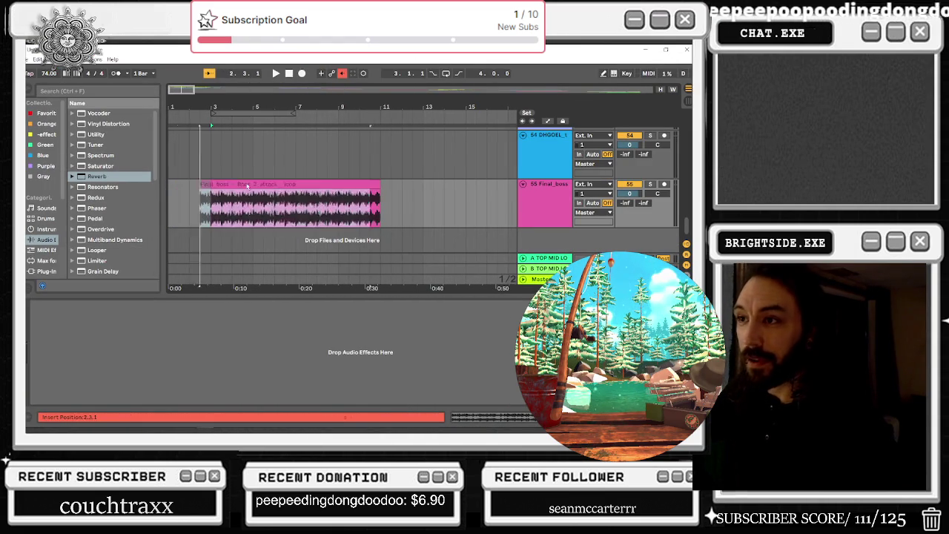
Load EQ Eight via an 'eq' search and make band 1 a steep low-cut at 45.4 Hz
key("ctrl+f")
type("eq")
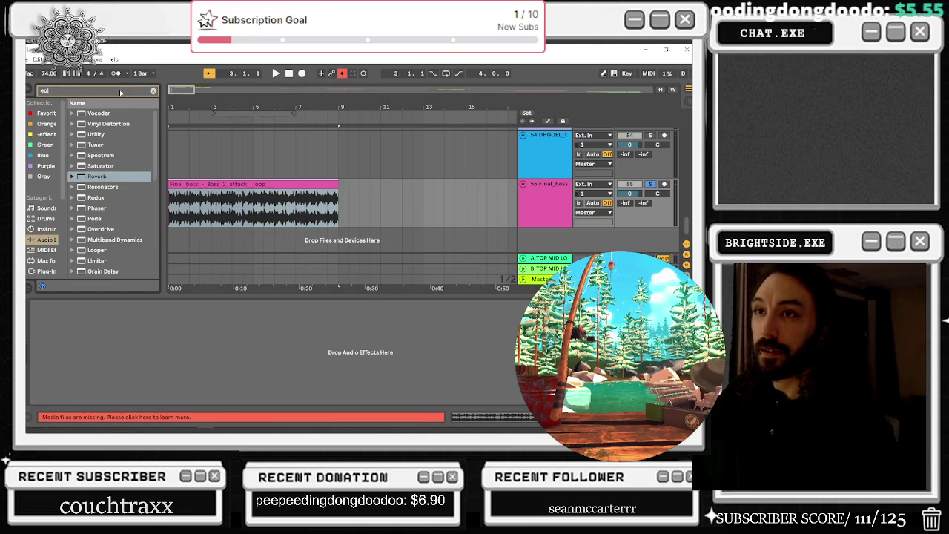
left_click(108, 123)
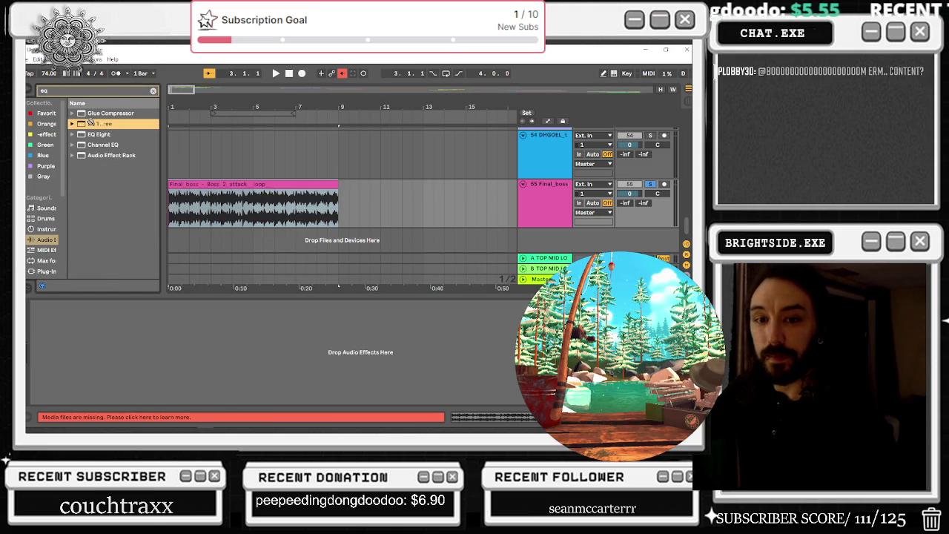
double_click(99, 134)
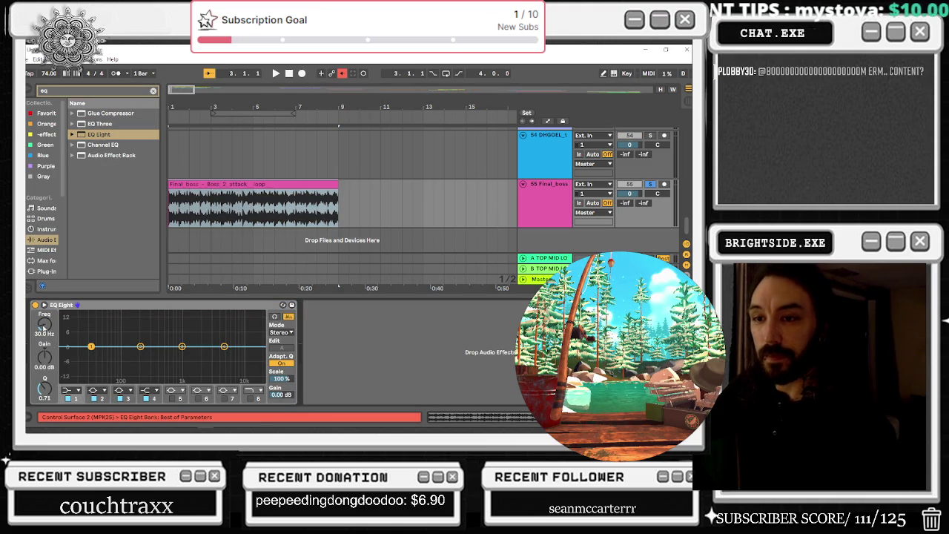
left_click(65, 390)
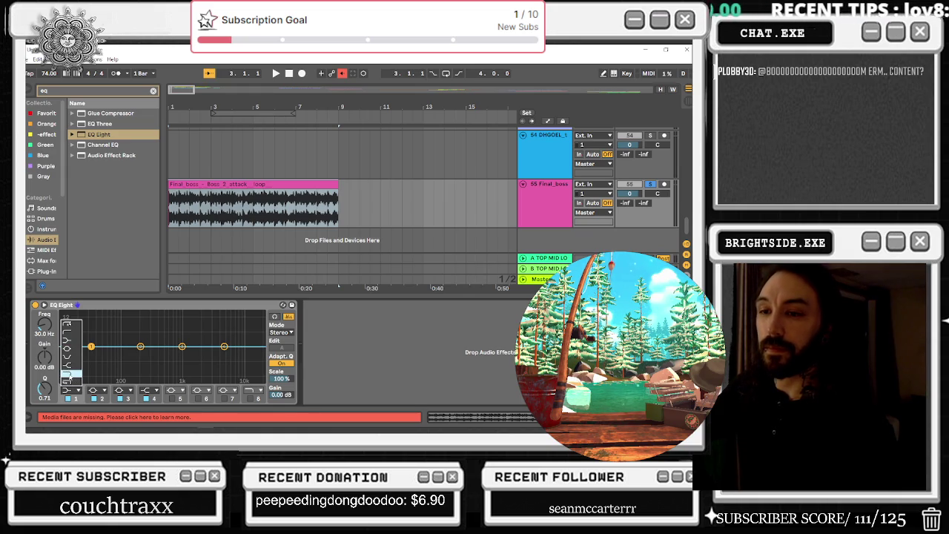
left_click(69, 376)
left_click_drag(93, 356, 102, 355)
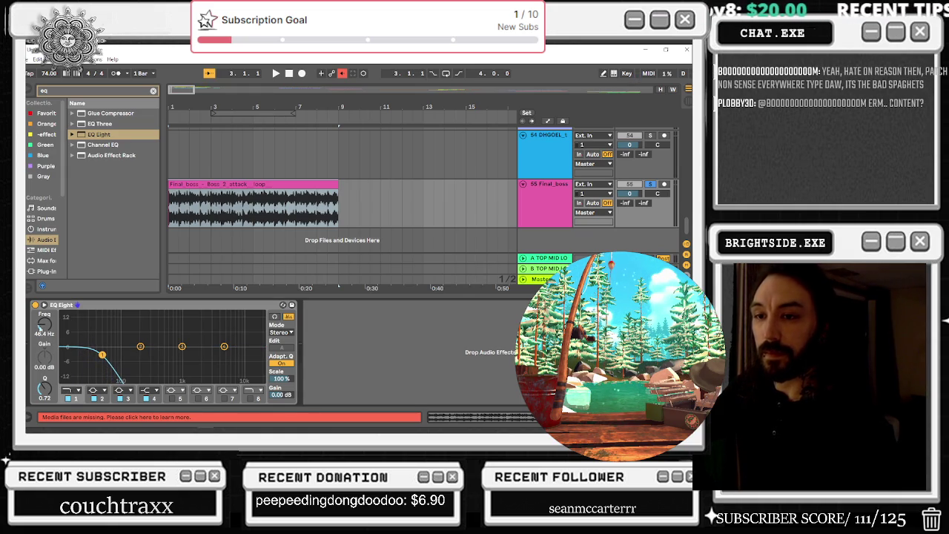
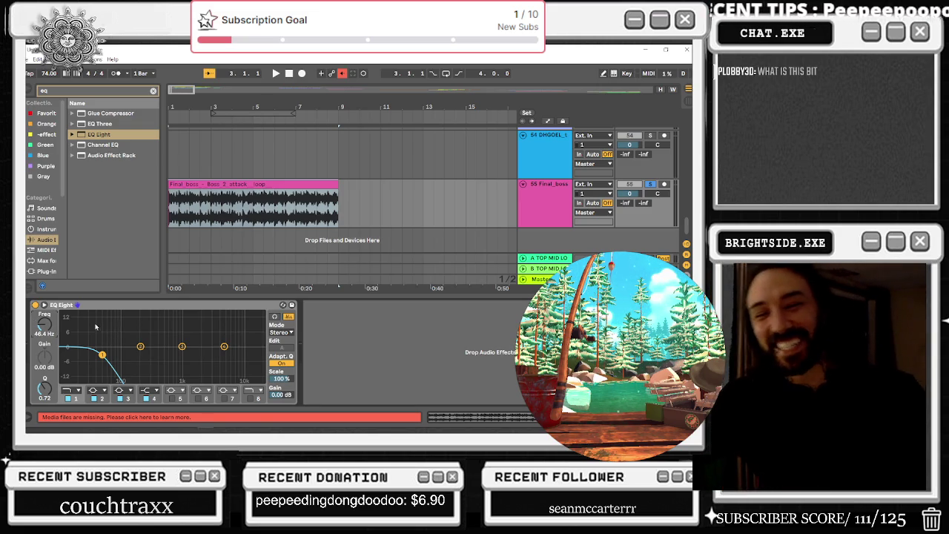
Zoom into bars 1–4 and split a short slice near the Final_boss clip's start with Ctrl+E
left_click(213, 109)
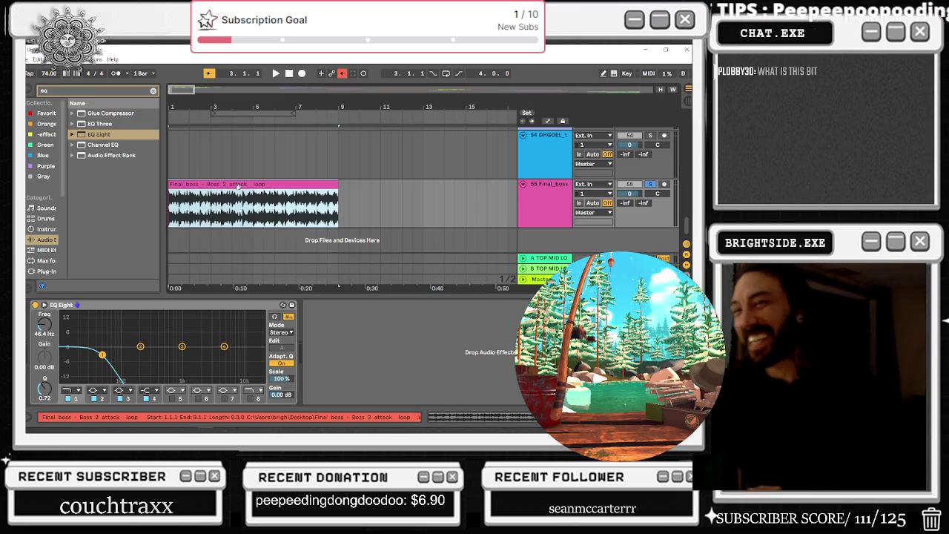
double_click(439, 61)
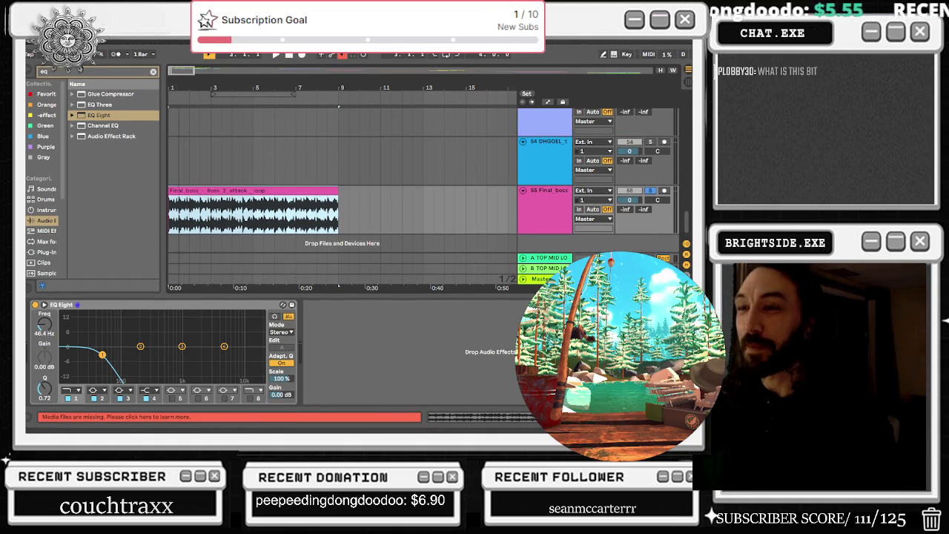
scroll(173, 208, "up", 4)
left_click_drag(178, 200, 192, 195)
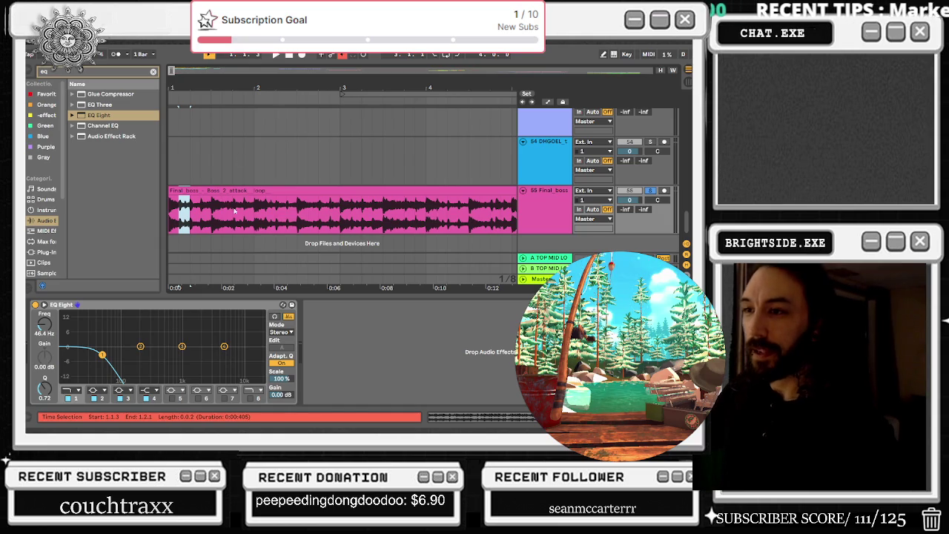
key("ctrl+e")
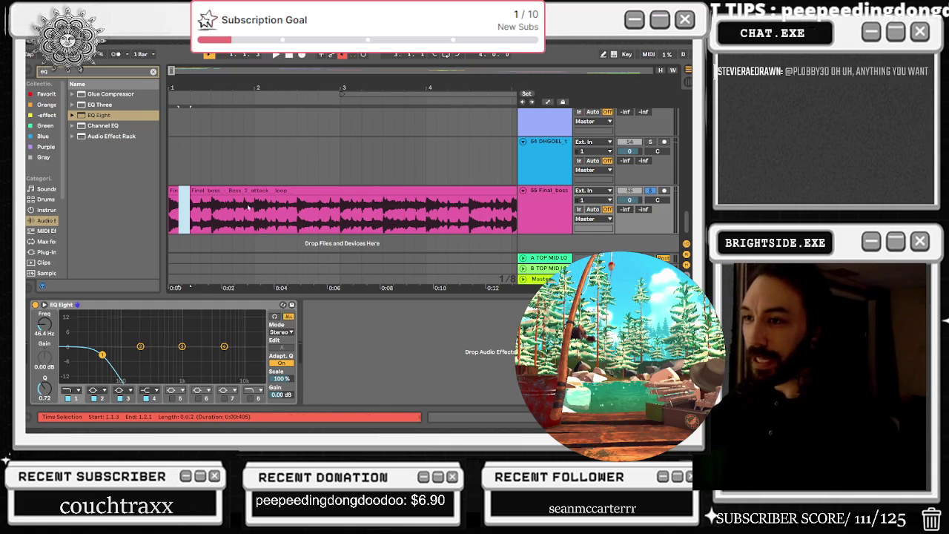
Shift the split slice one beat later, show the track's EQ Eight, and play from bar 2
mouse_move(193, 210)
left_mouse_down()
mouse_move(210, 194)
mouse_move(259, 189)
mouse_move(267, 171)
left_mouse_up()
left_click(265, 171)
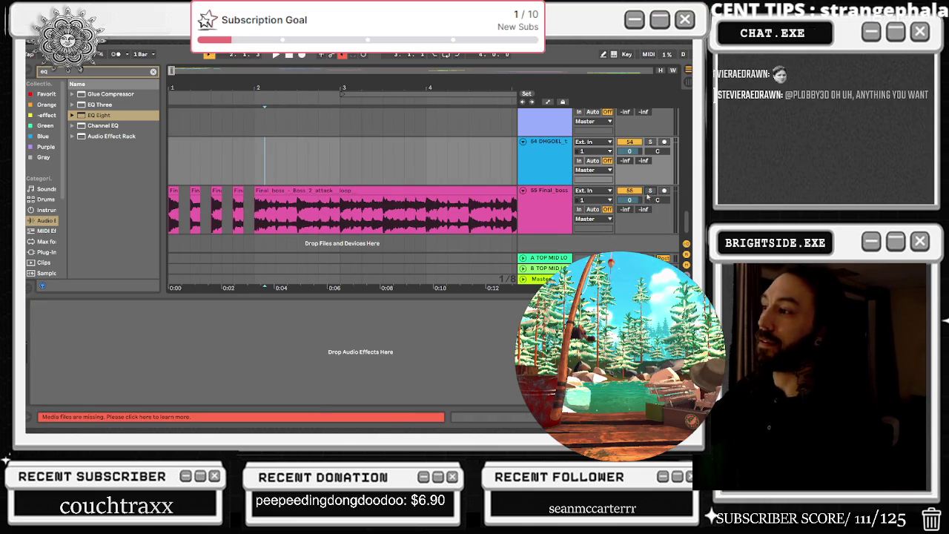
key("alt+Tab")
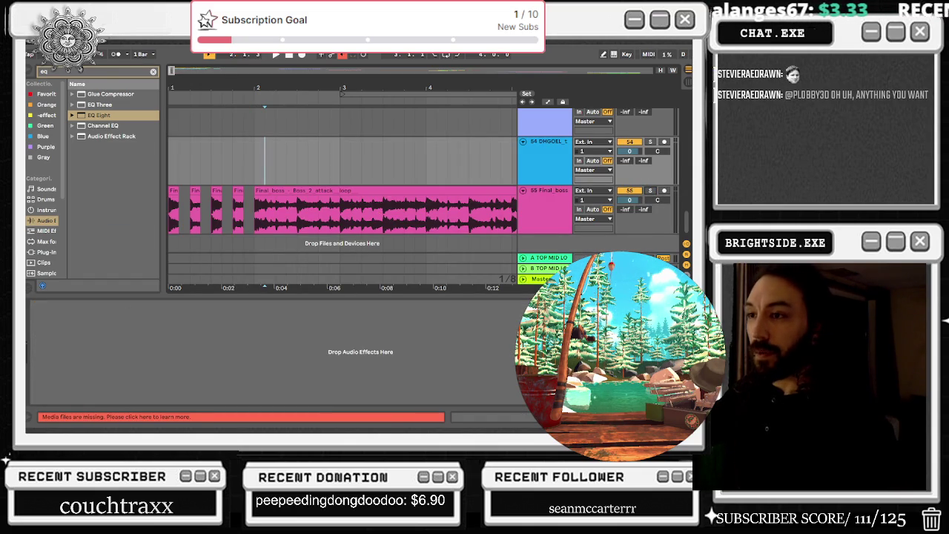
left_click(232, 200)
left_click(289, 190)
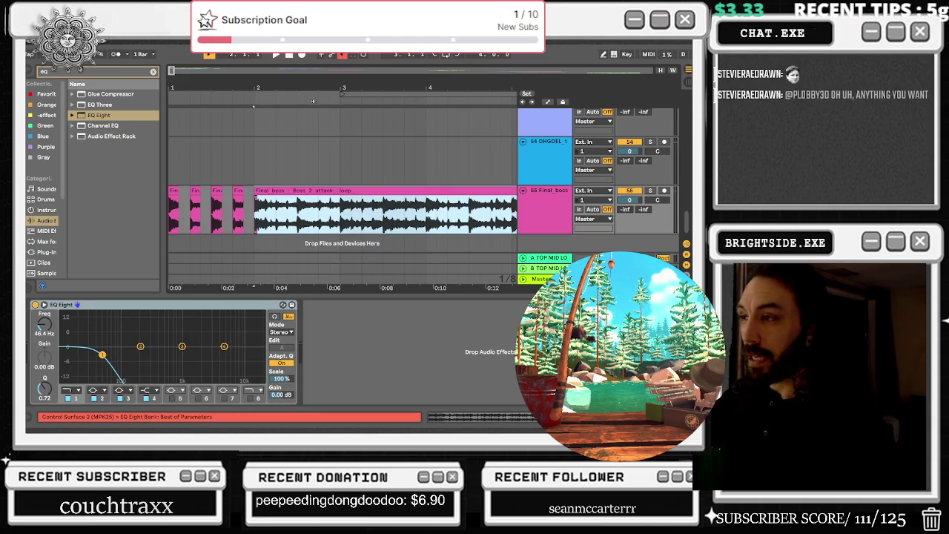
key("minus")
key("minus")
key("space")
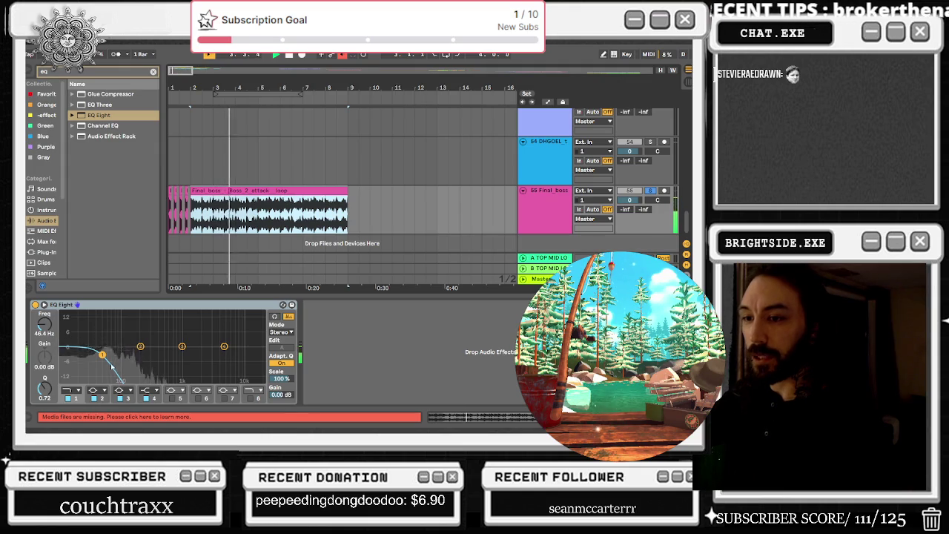
Raise EQ Eight's low cut to about 96.8 Hz during playback, then select the empty blue track
key("space")
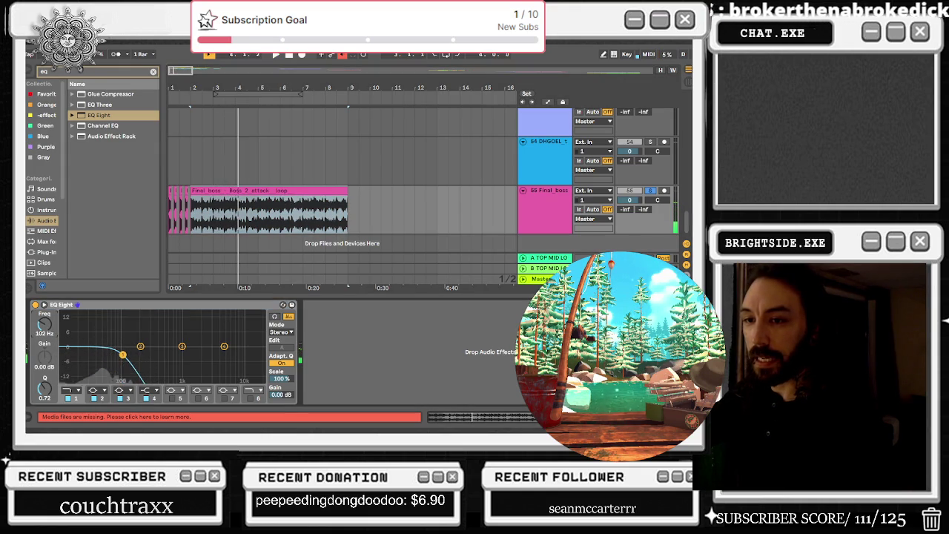
key("space")
left_click_drag(122, 355, 137, 355)
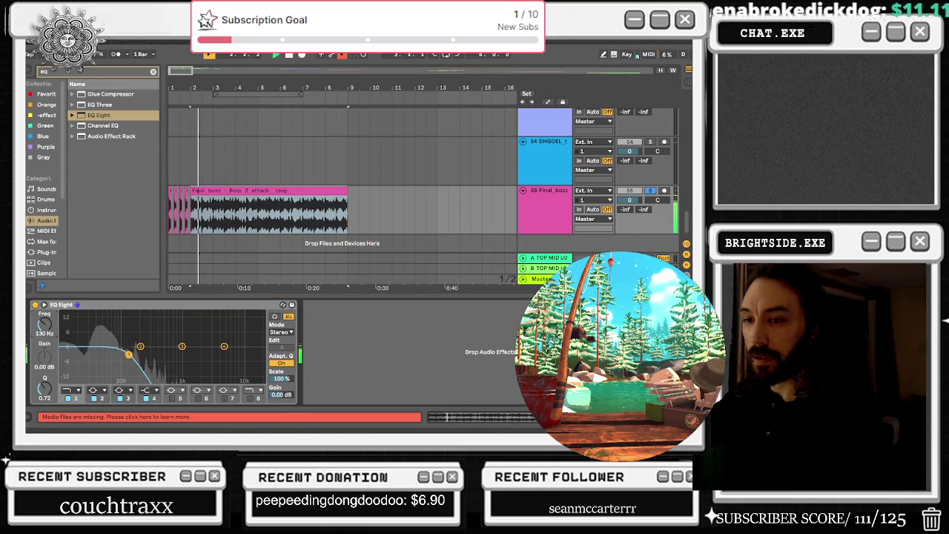
left_click_drag(45, 327, 45, 348)
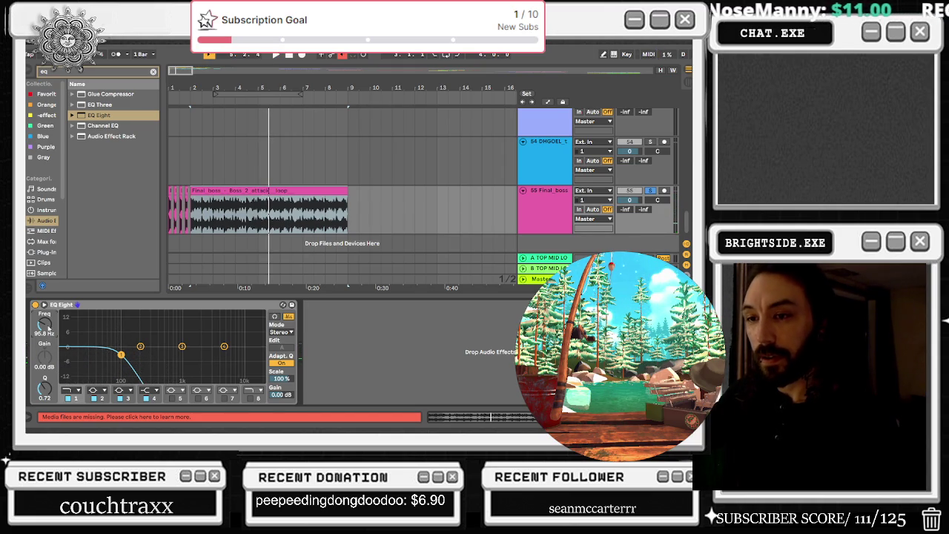
left_click(534, 157)
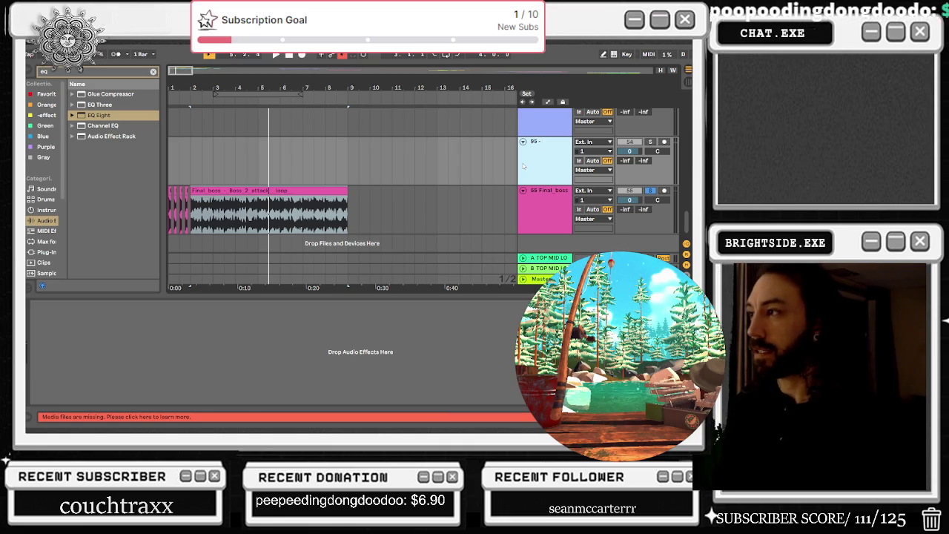
Play the loop with a roughly 469 Hz high cut and name blue track 54 '95 -400'
left_click(275, 191)
double_click(99, 115)
key("space")
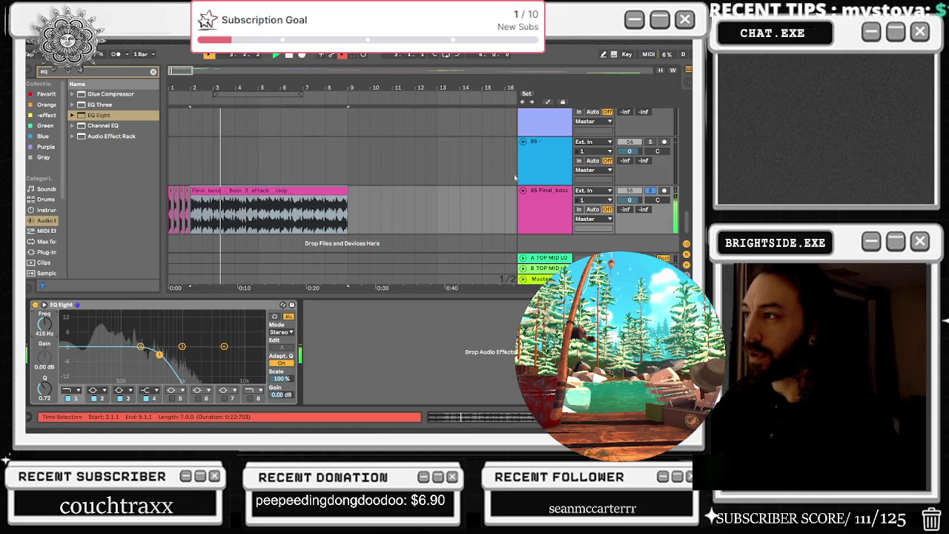
left_click(541, 152)
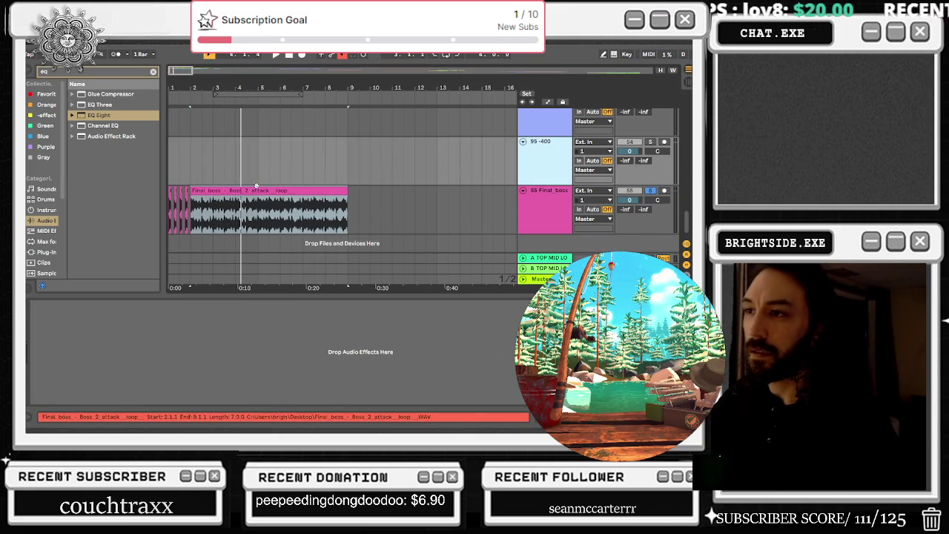
left_click(190, 213)
left_click(230, 323)
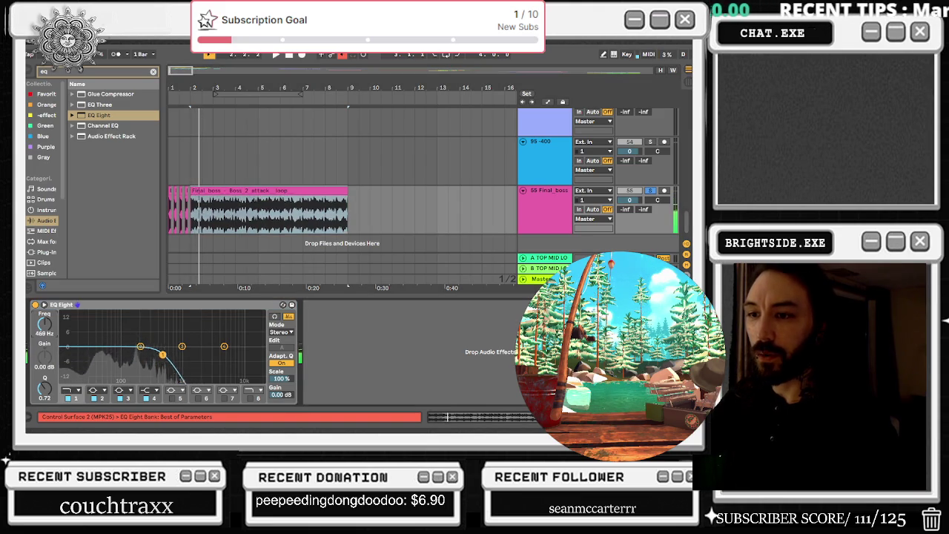
Sweep EQ Eight's band 8 low-pass between 813 Hz and 22.0 kHz while replaying the loop
key("space")
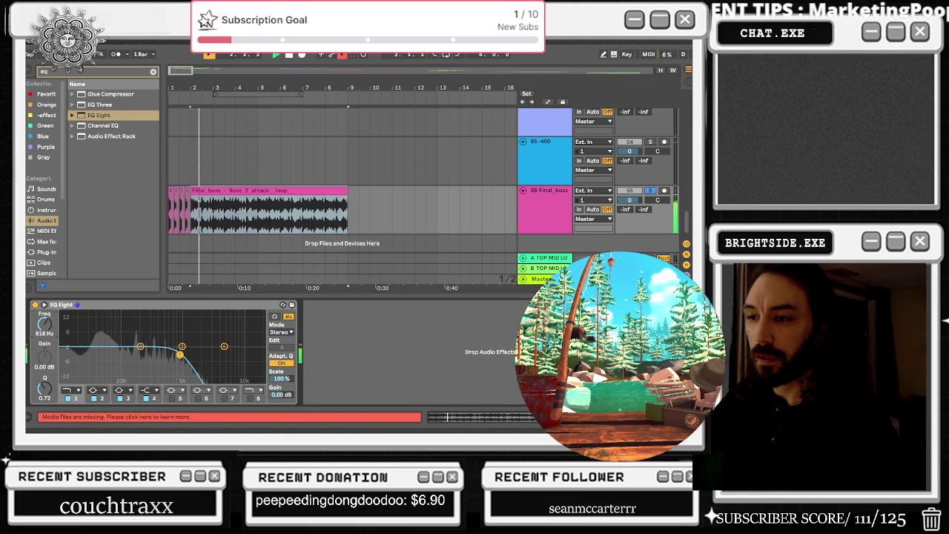
mouse_move(180, 354)
left_mouse_down()
mouse_move(262, 354)
mouse_move(218, 354)
left_mouse_up()
key("space")
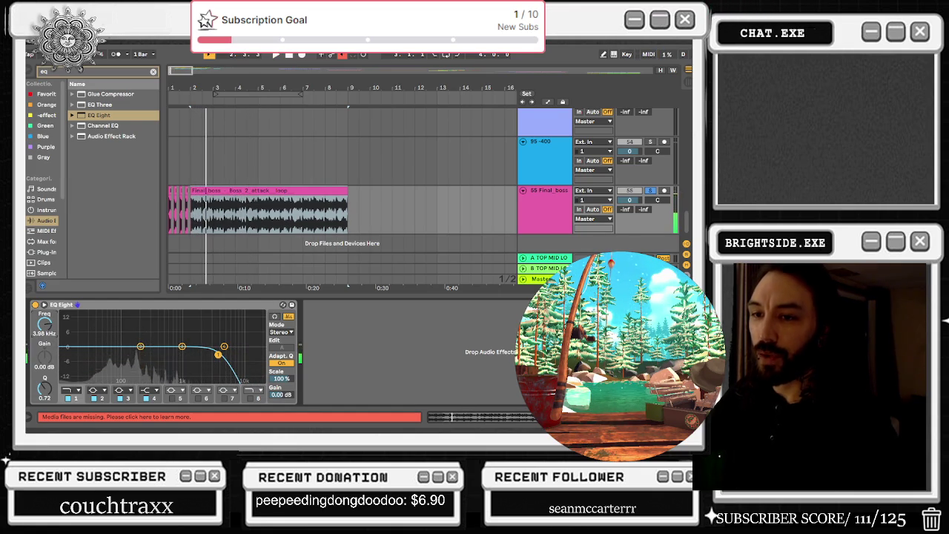
key("space")
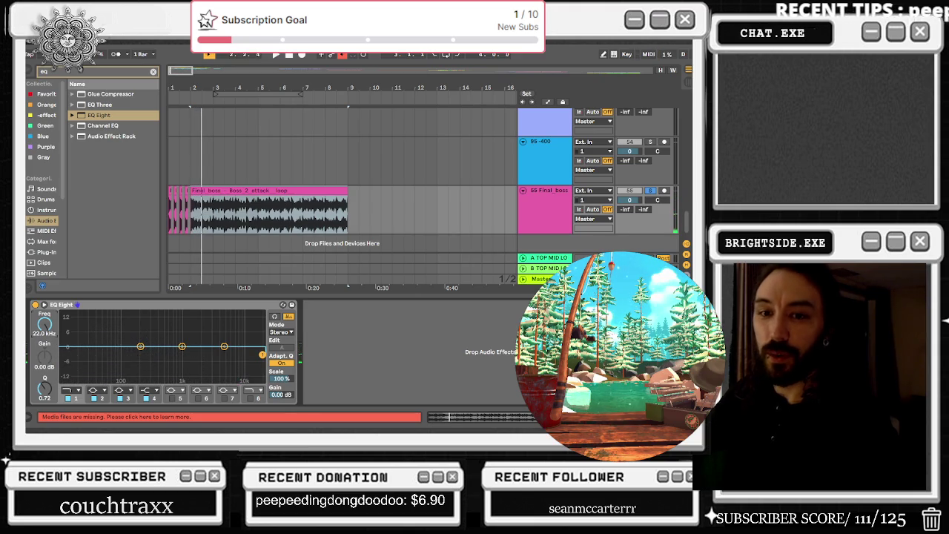
key("space")
left_click_drag(262, 355, 225, 354)
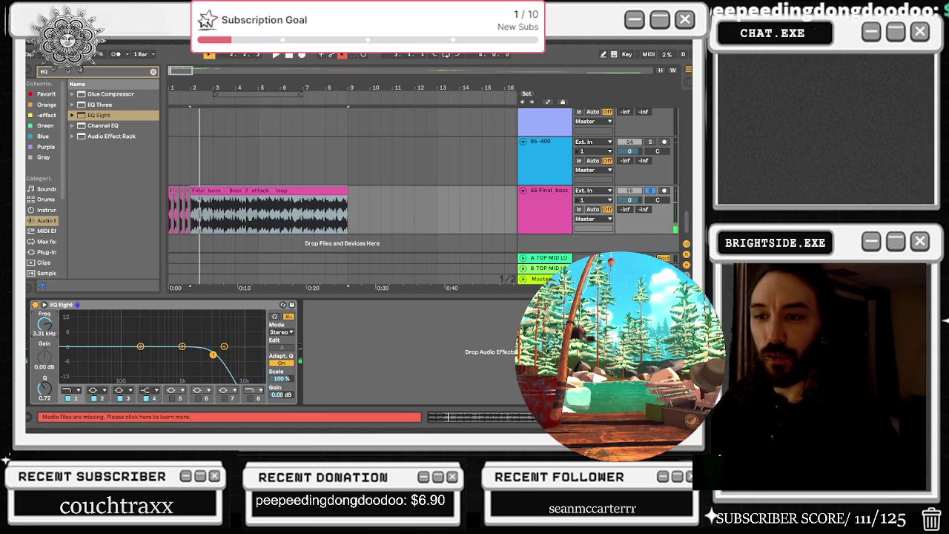
key("space")
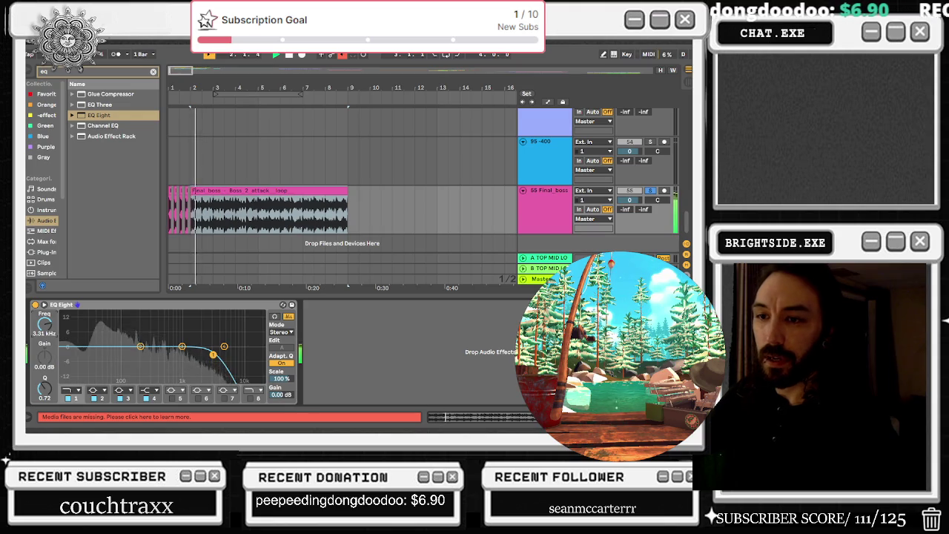
left_click_drag(45, 330, 47, 324)
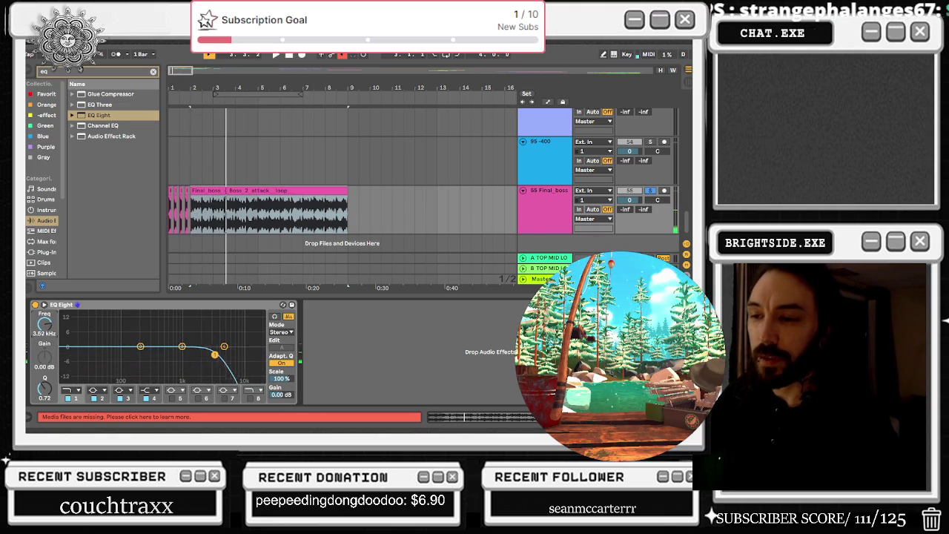
key("space")
left_click_drag(46, 329, 44, 293)
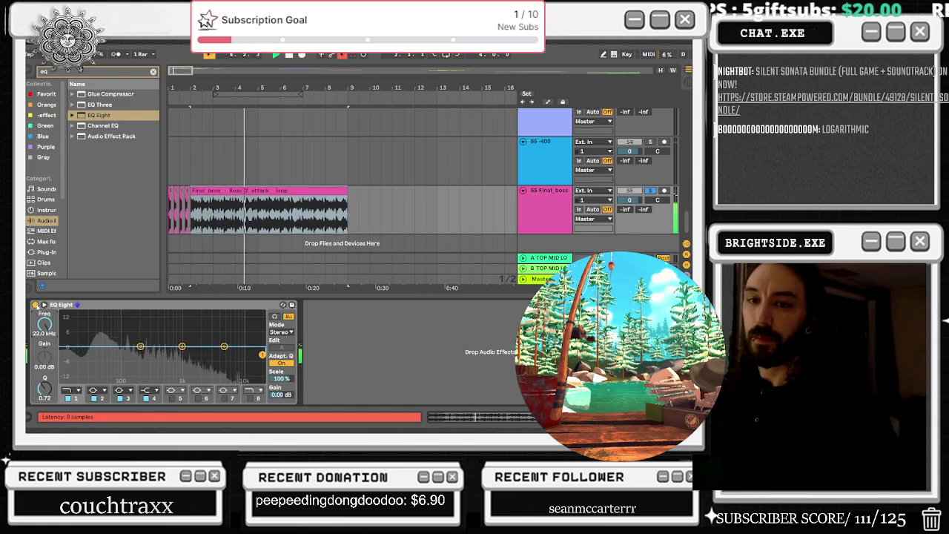
Sweep the low-pass cutoff between 415 Hz and 4.23 kHz, settling near 813 Hz
mouse_move(44, 324)
left_mouse_down()
mouse_move(45, 333)
mouse_move(41, 317)
left_mouse_up()
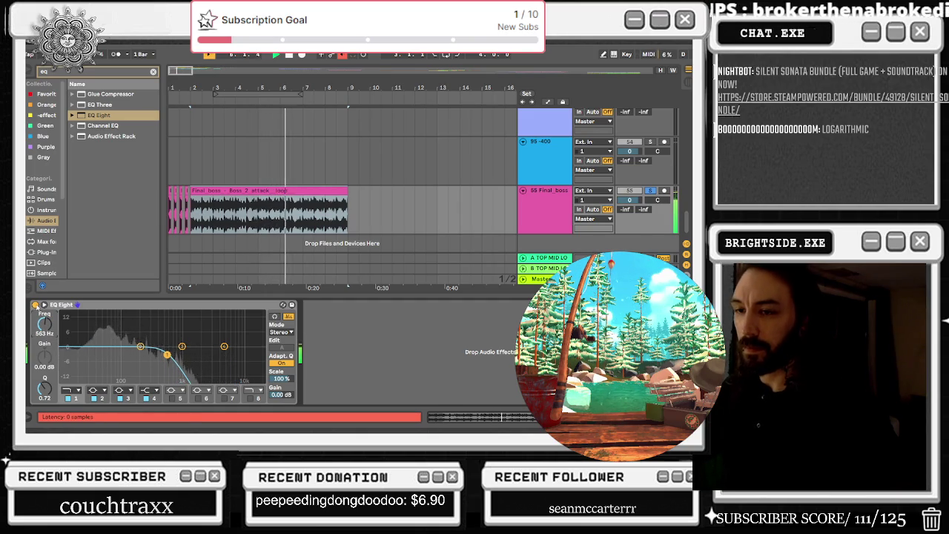
left_click_drag(45, 324, 44, 321)
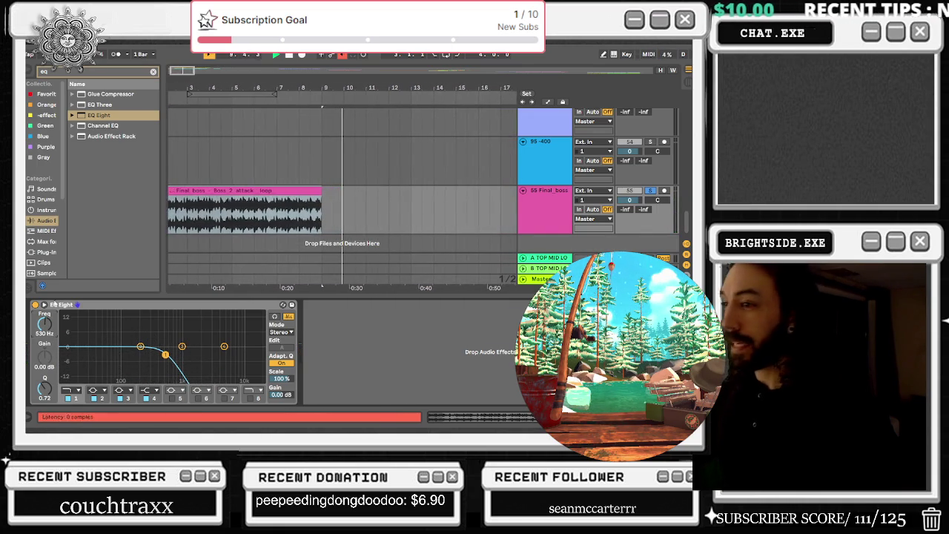
key("space")
key("space")
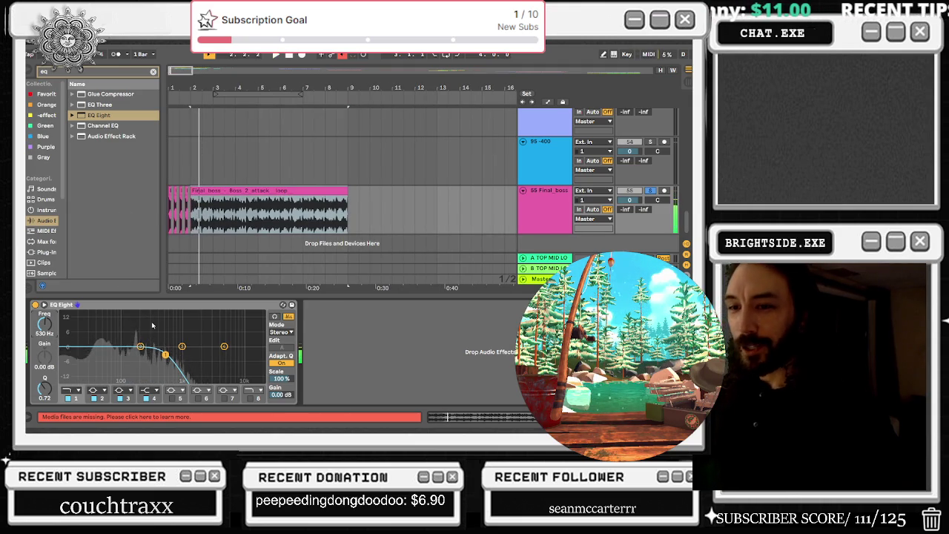
key("space")
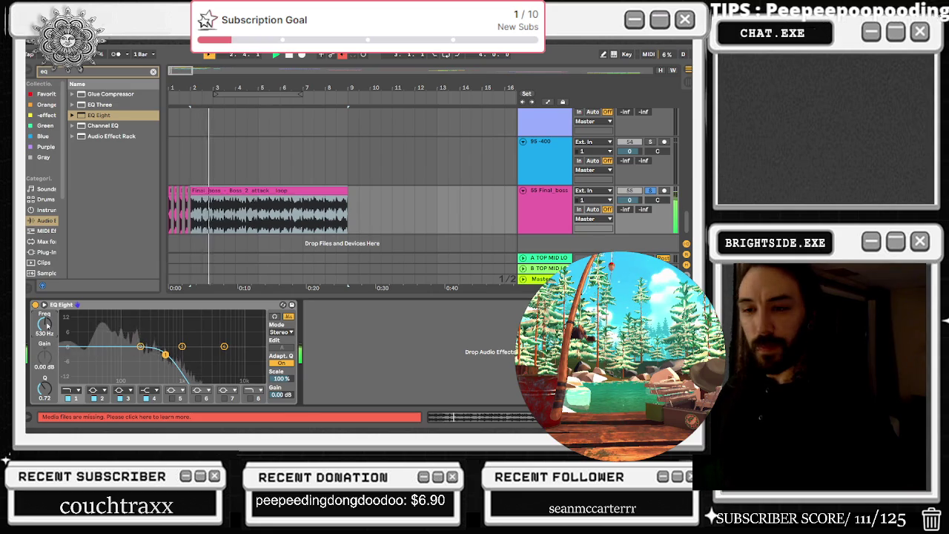
left_click_drag(46, 324, 46, 310)
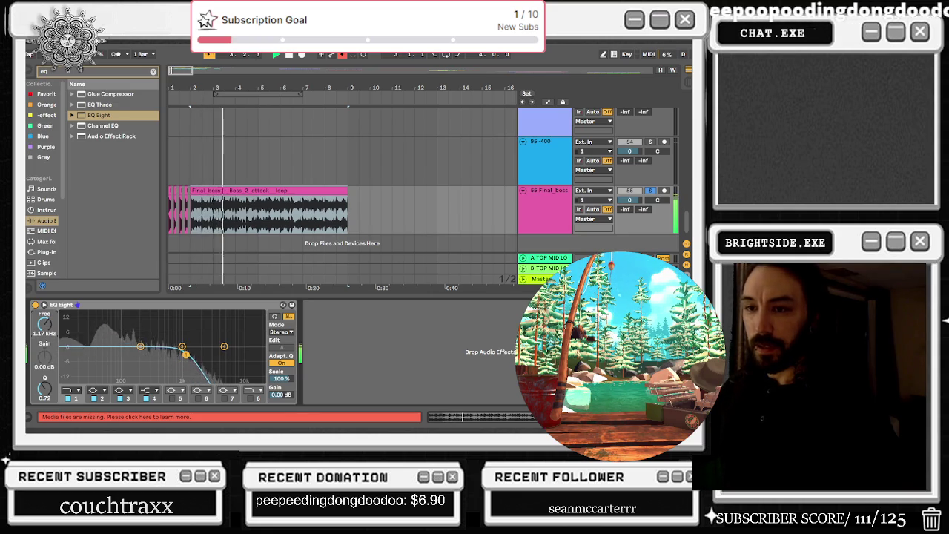
left_click(537, 152)
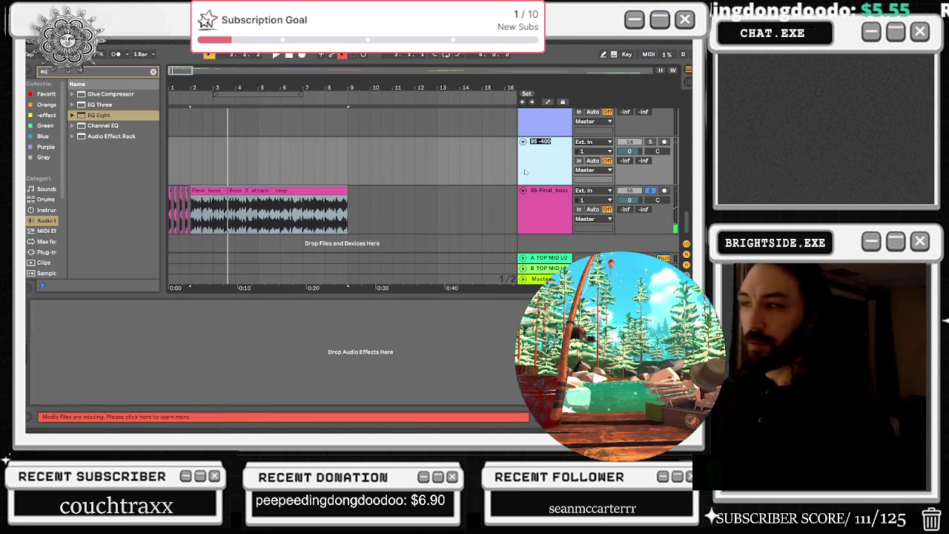
key("End")
type("400-")
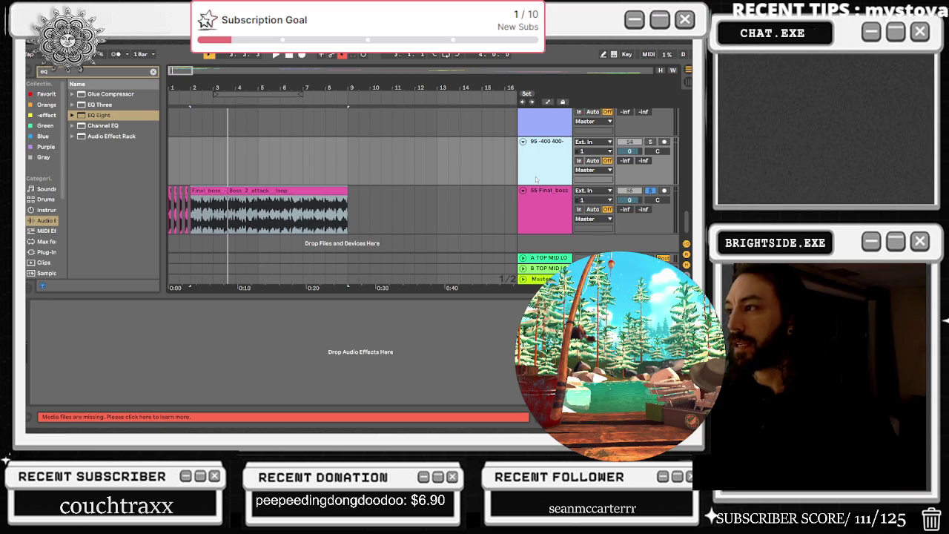
type("900")
key("Return")
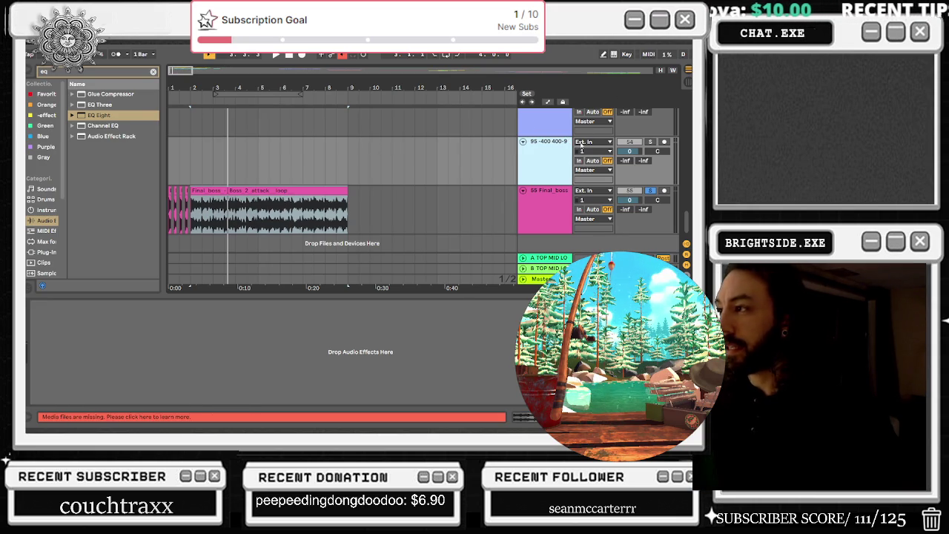
key("alt+Tab")
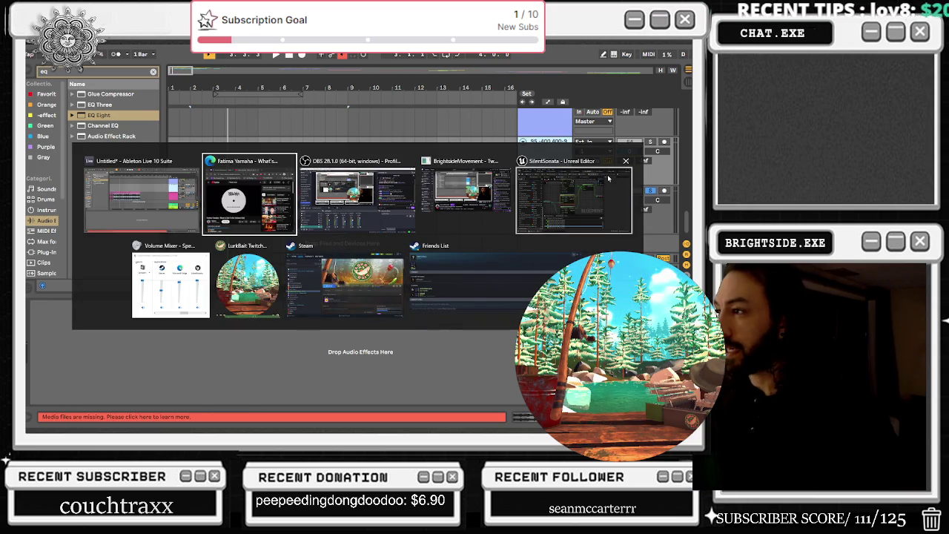
Back in the boss blueprint, commit a new value in the upper Select node
key("Tab")
key("Tab")
key("Tab")
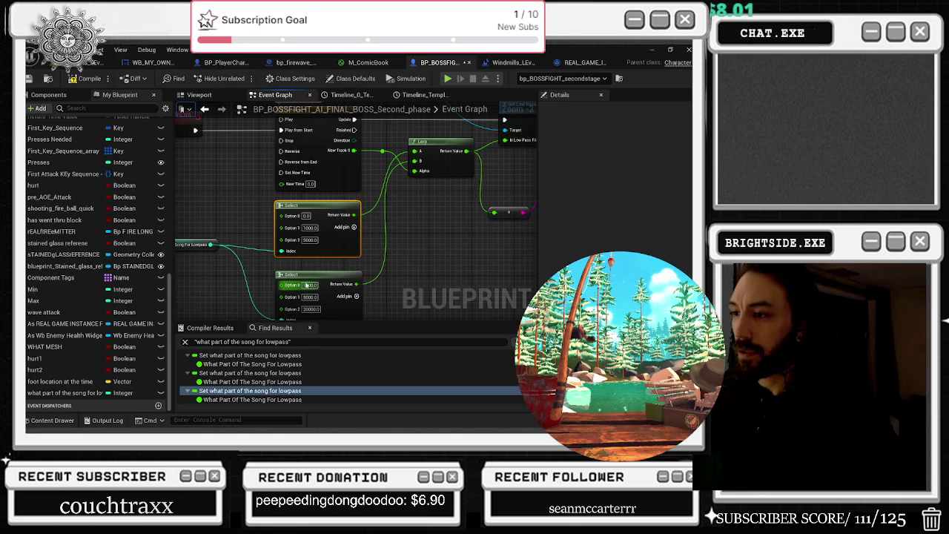
key("alt+Tab")
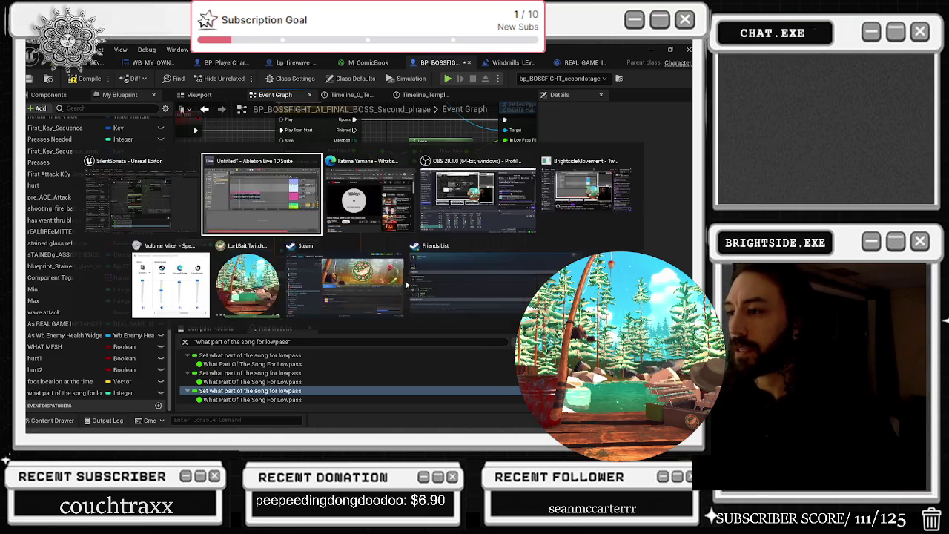
key("alt+Tab")
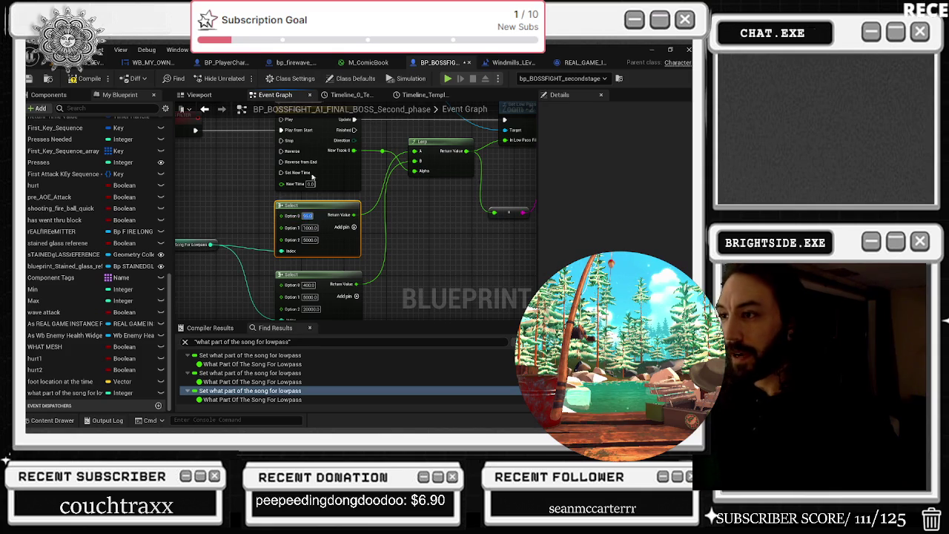
left_click_drag(383, 239, 395, 193)
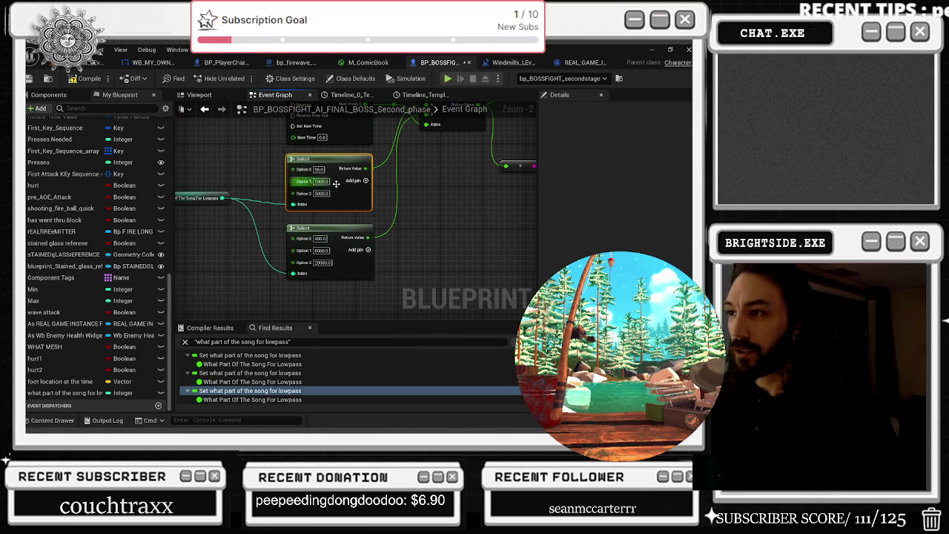
key("alt+Tab")
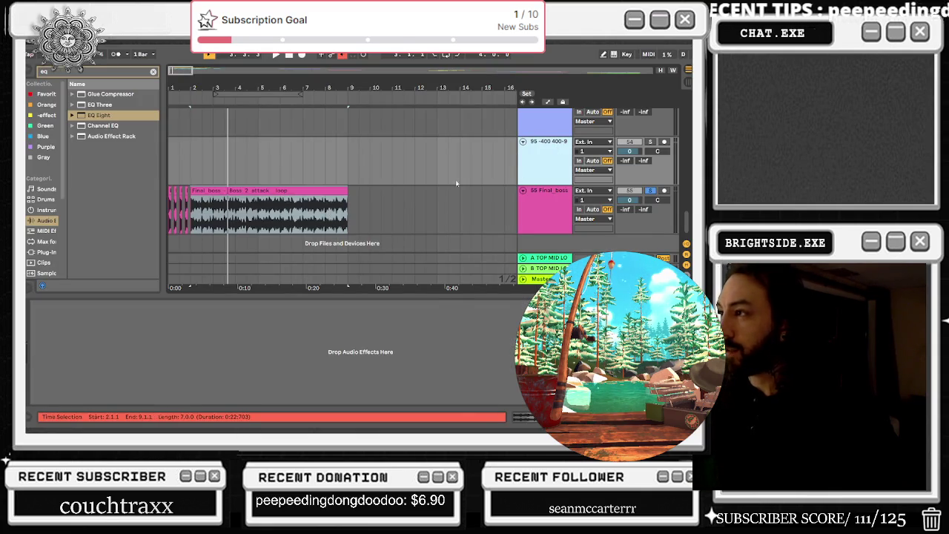
key("alt+Tab")
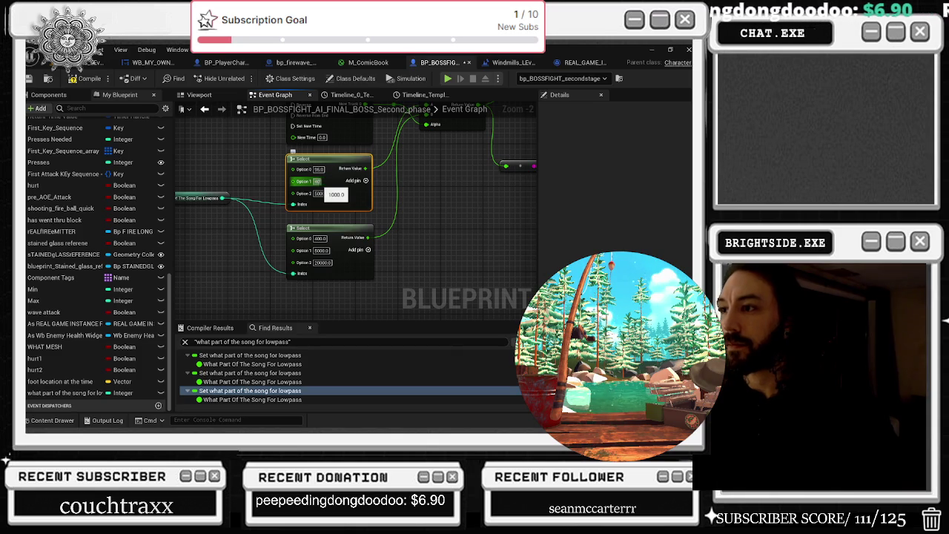
key("Return")
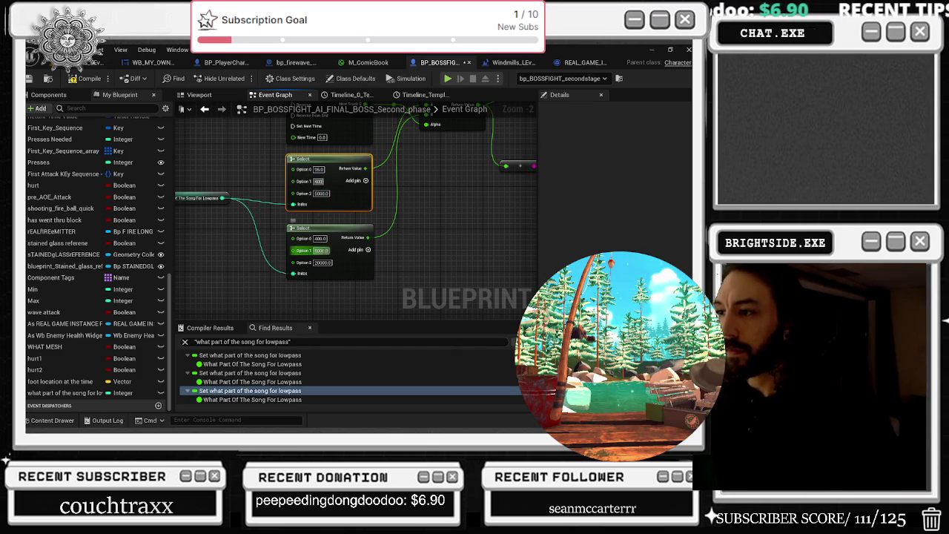
Enter 800 in the lower Select node, then 800 and 20 as the Option 2 values
type("800")
key("Return")
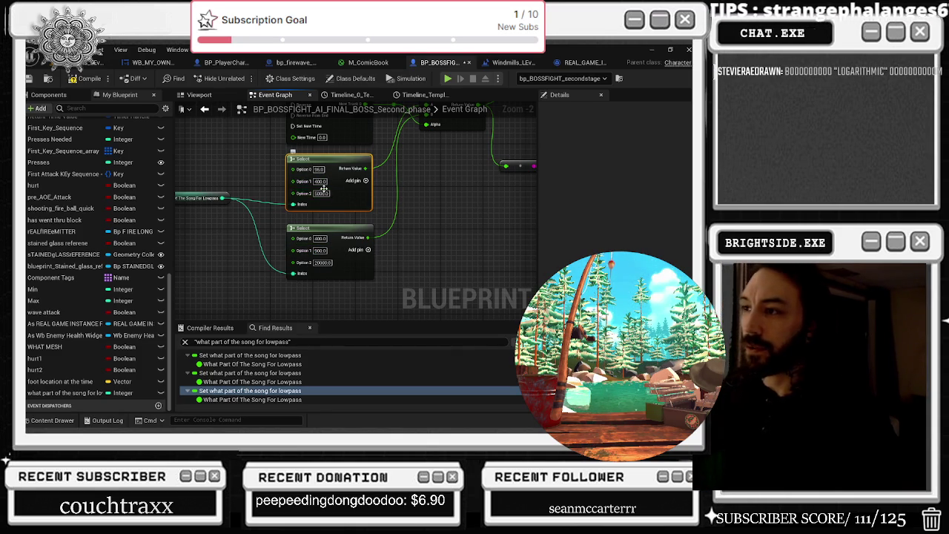
type("800")
key("Return")
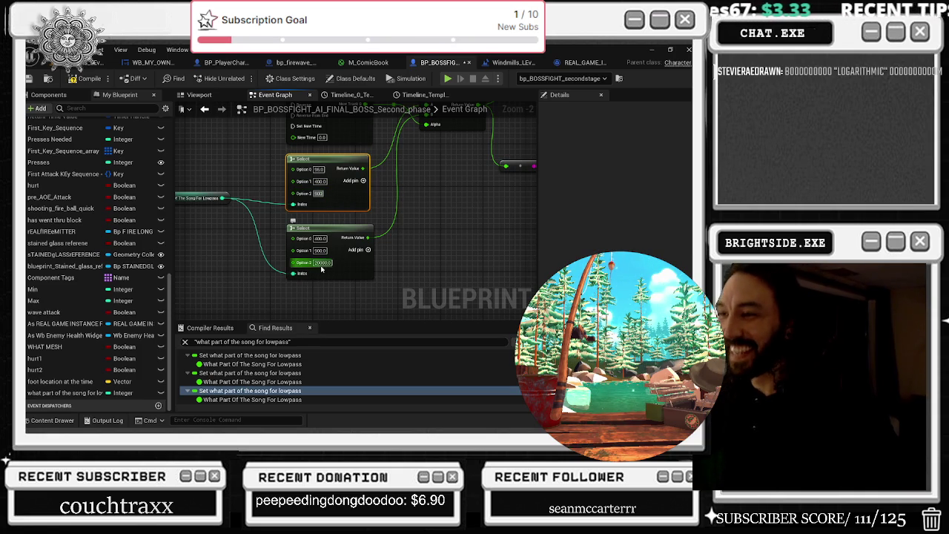
type("20")
key("Return")
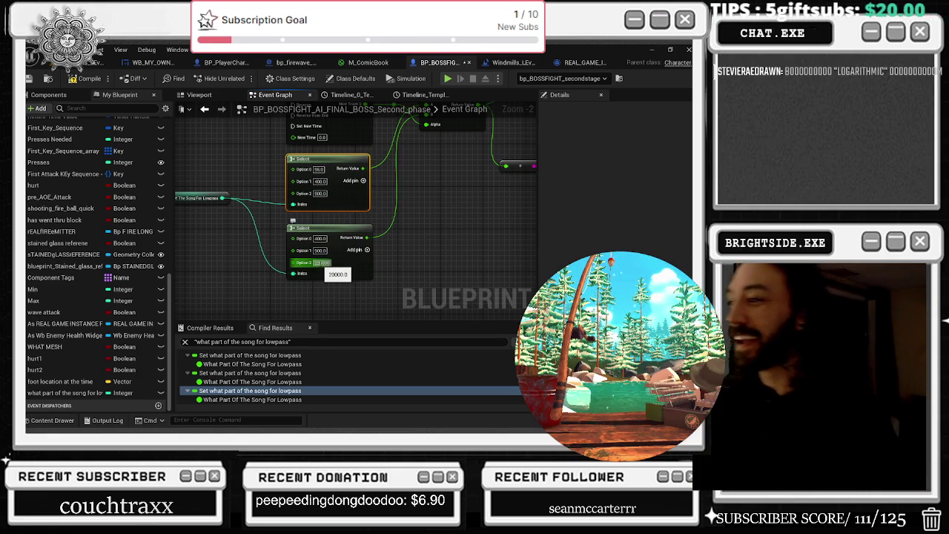
Bring the Timeline_0 node into view and open its curve for editing
mouse_move(411, 175)
left_mouse_down()
mouse_move(414, 270)
mouse_move(379, 234)
left_mouse_up()
left_click_drag(350, 288, 336, 334)
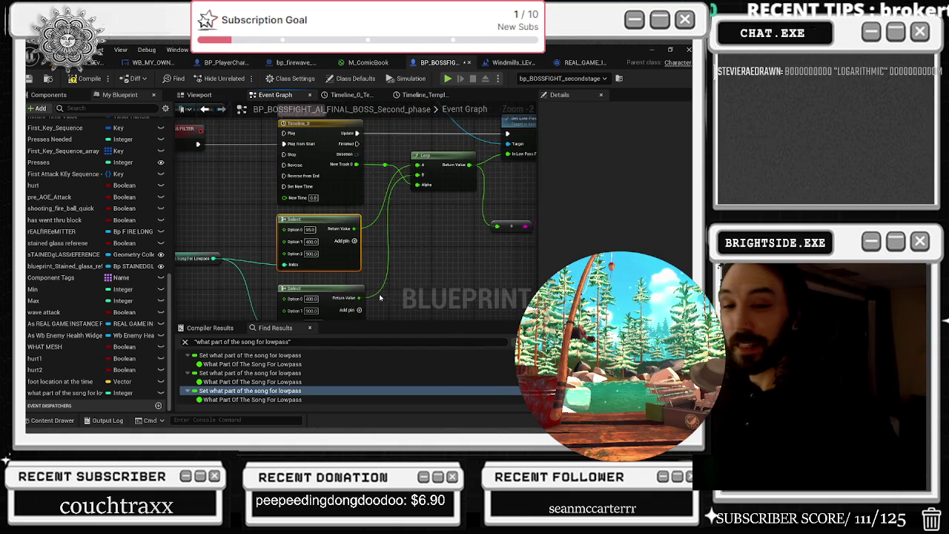
double_click(313, 123)
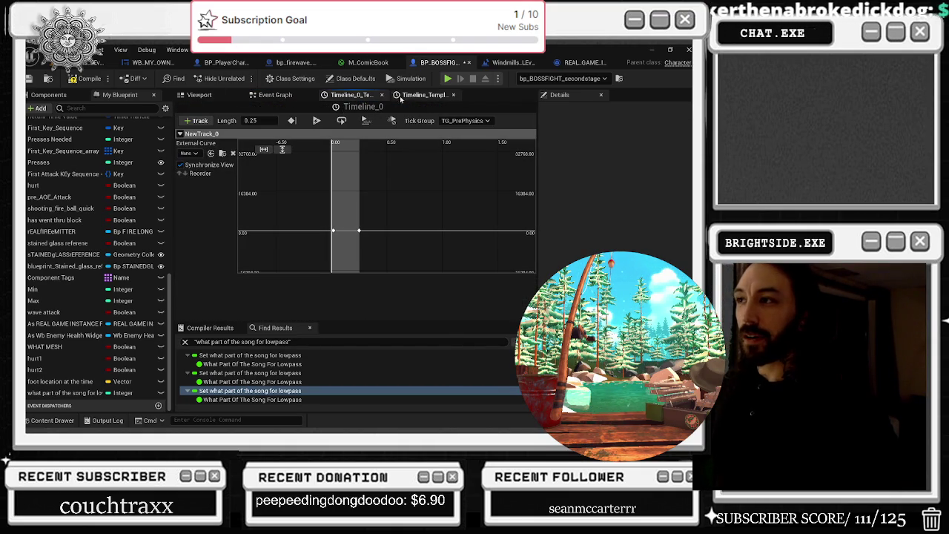
Set the Timeline_Template curve's end key value from 200 to 95
left_click(381, 95)
mouse_move(333, 172)
left_mouse_down()
mouse_move(346, 247)
mouse_move(318, 251)
left_mouse_up()
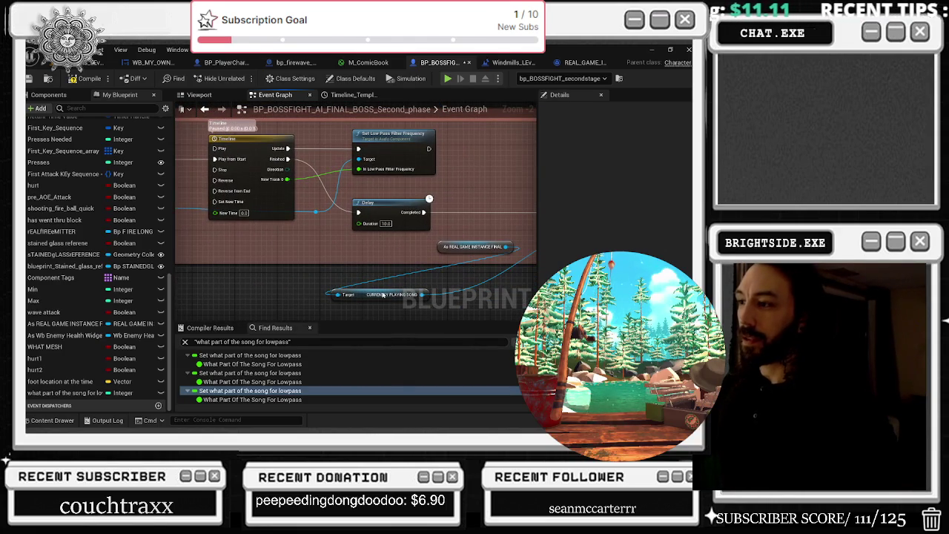
left_click_drag(365, 300, 490, 288)
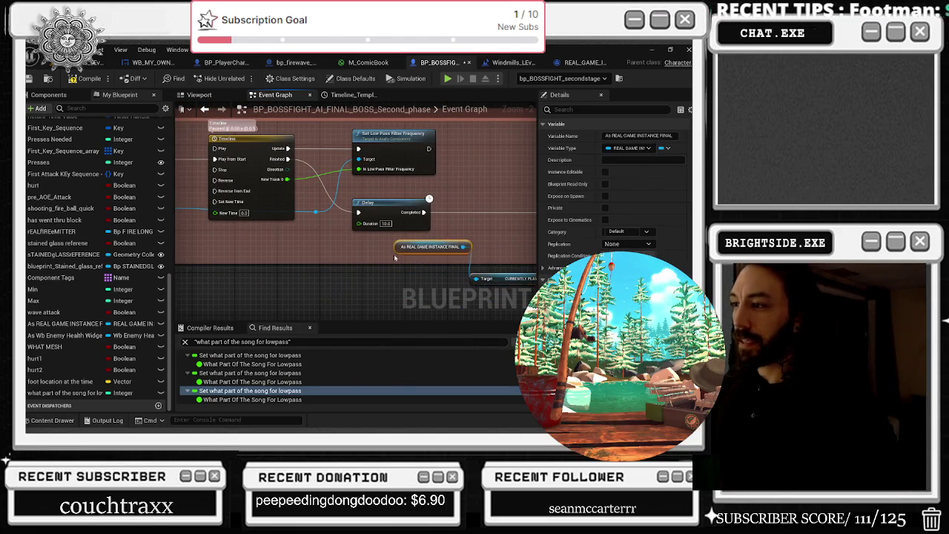
left_click_drag(232, 196, 317, 196)
double_click(341, 139)
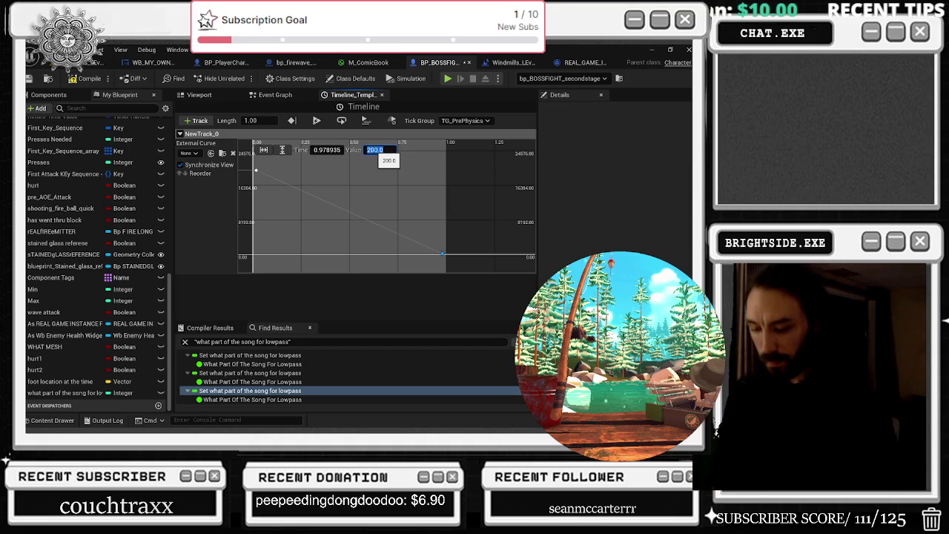
type("95")
key("Return")
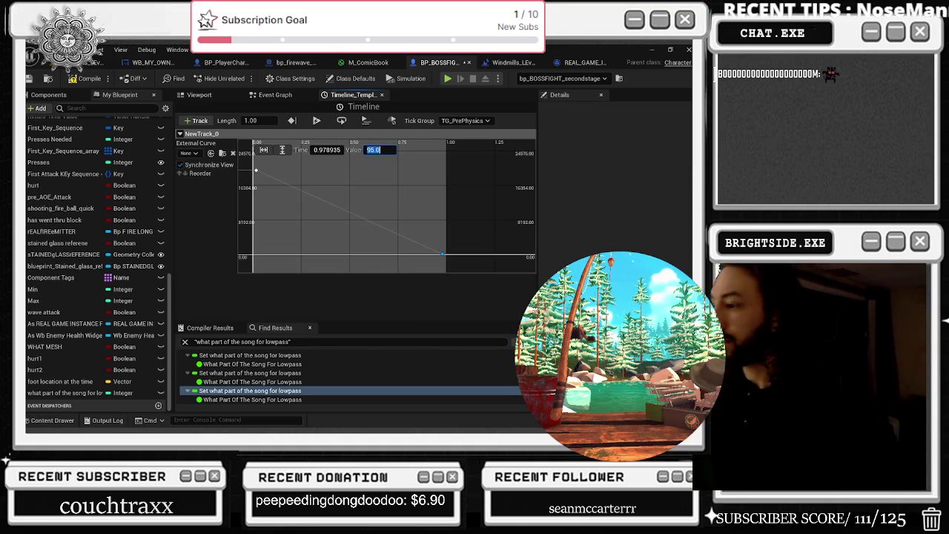
Save the boss blueprint, confirming the changed content
key("ctrl+shift+s")
left_click(427, 340)
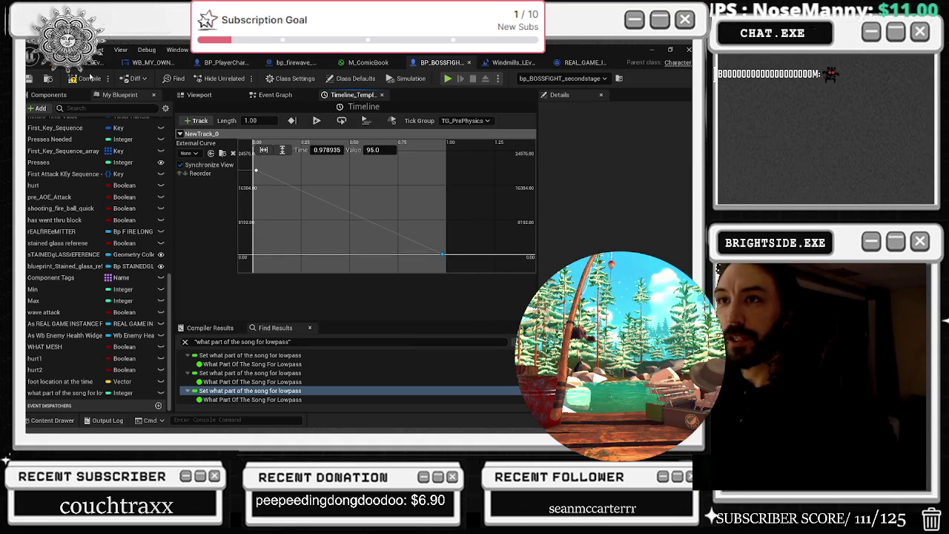
key("alt+Tab")
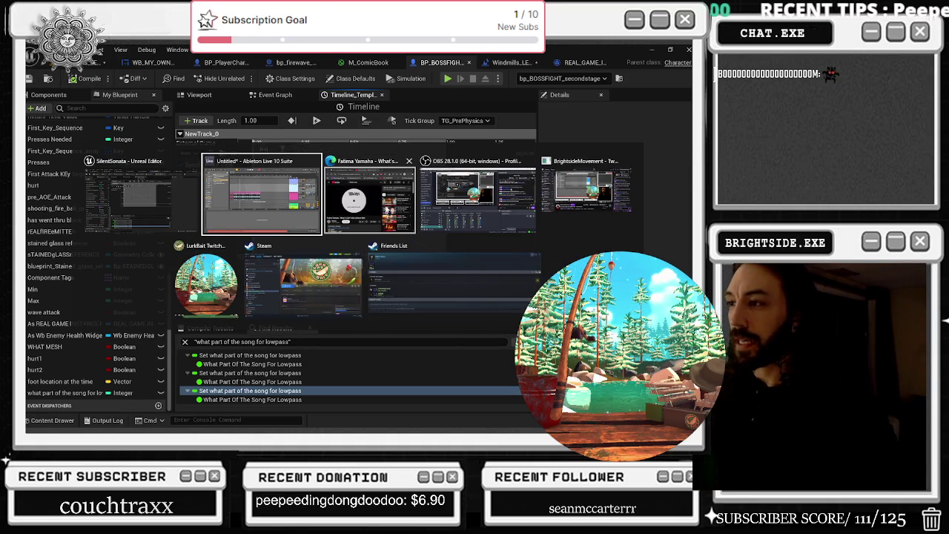
Check Ableton Live briefly, then show the boss blueprint's Viewport with its character mesh
key("Escape")
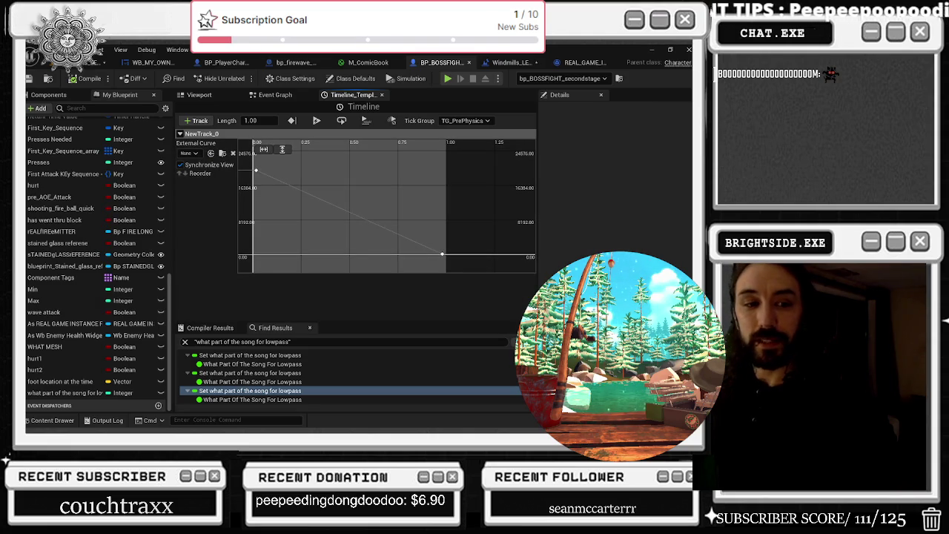
key("alt+Tab")
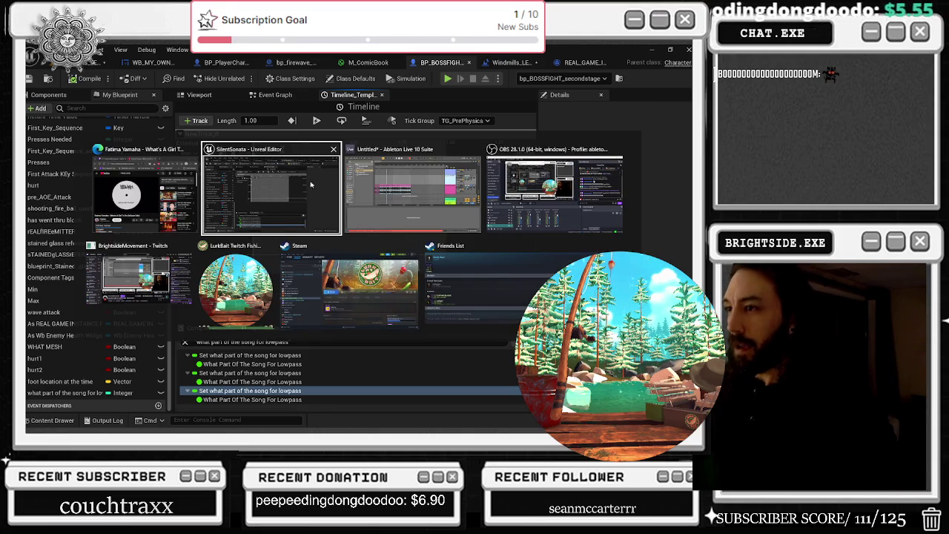
left_click(390, 169)
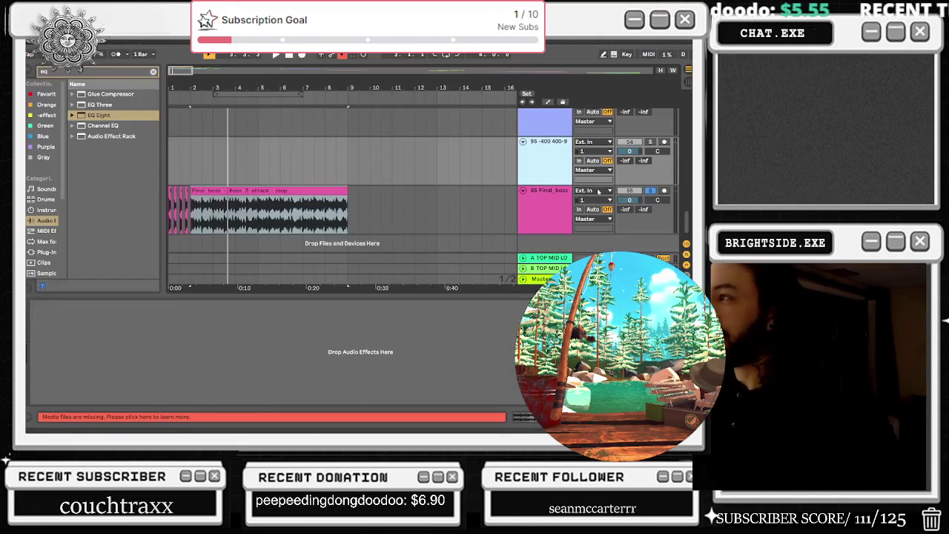
key("alt+Tab")
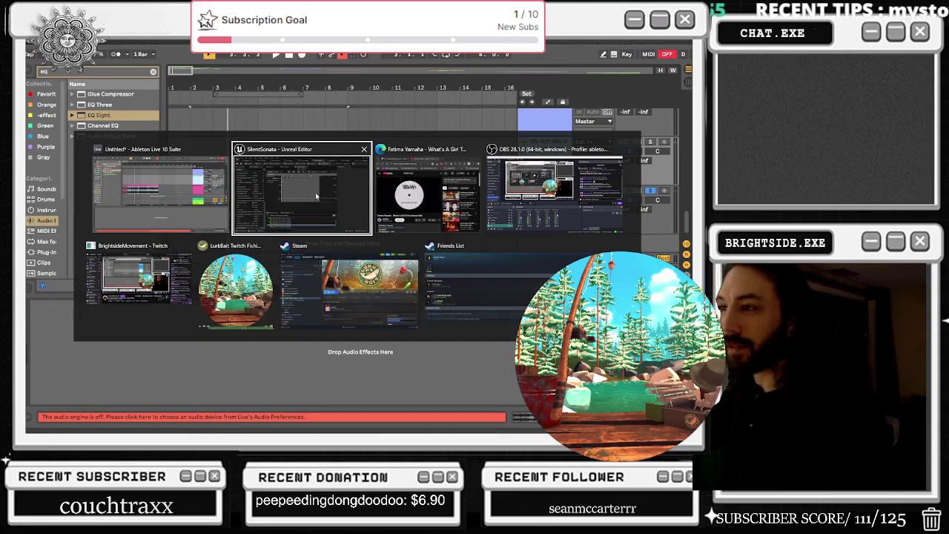
left_click(322, 192)
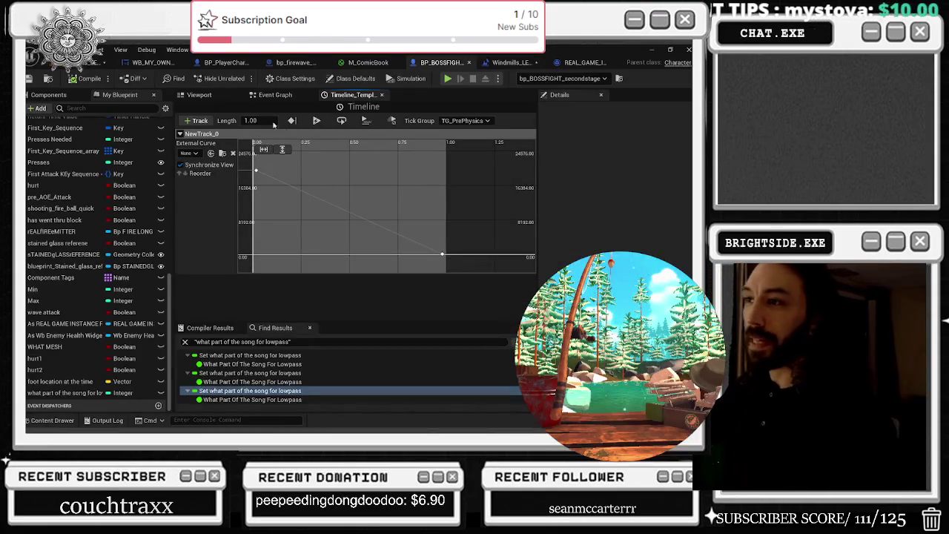
left_click(212, 100)
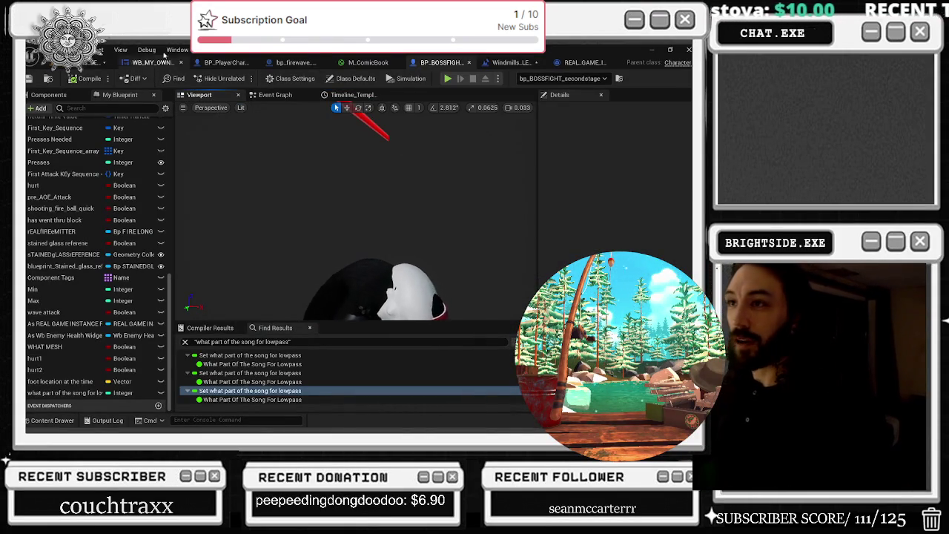
Save the Windmills level, play-test the low-pass sweep, and return to the BP_BOSSFIGHT Event Graph
left_click(96, 63)
key("ctrl+s")
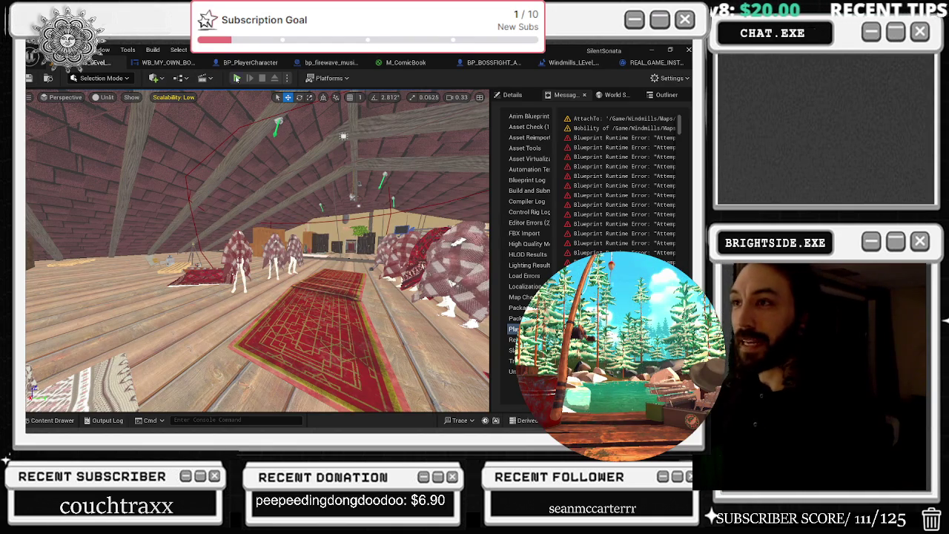
left_click(236, 78)
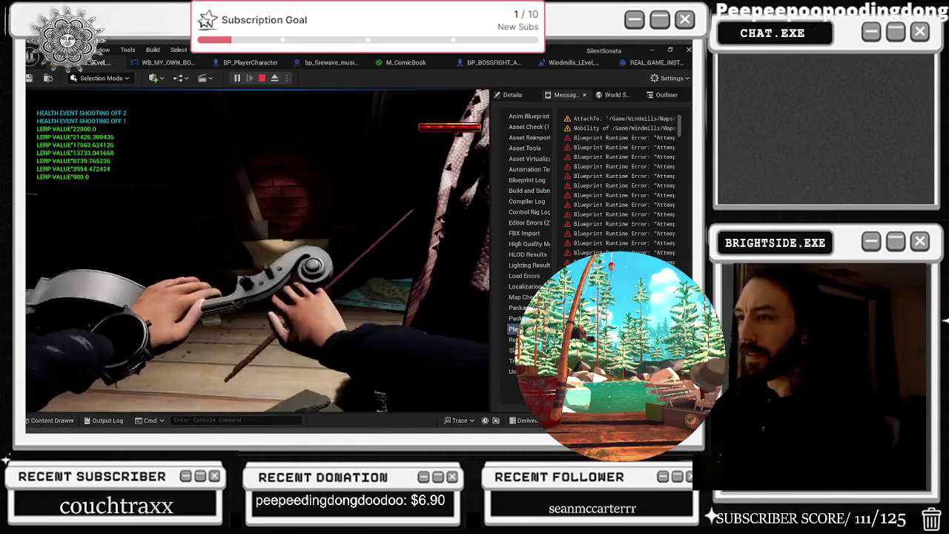
key("Escape")
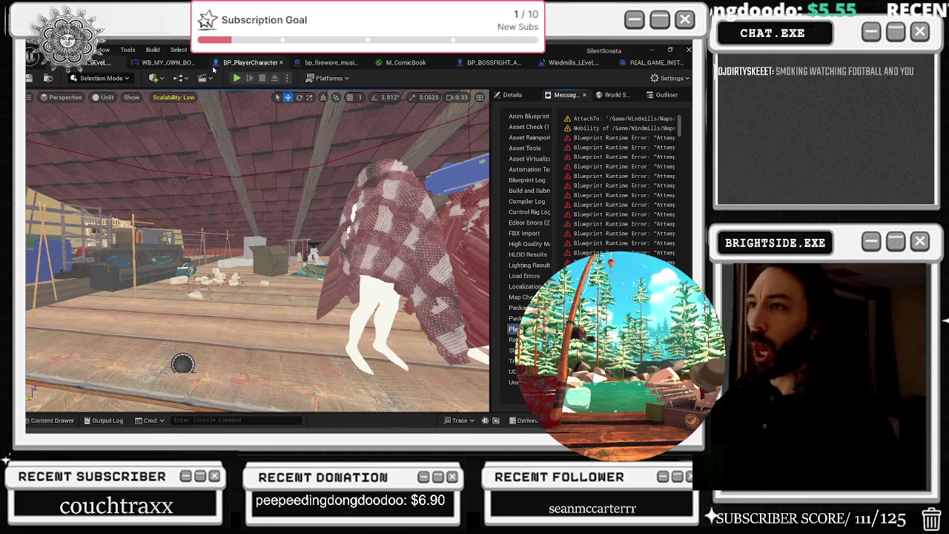
left_click(485, 66)
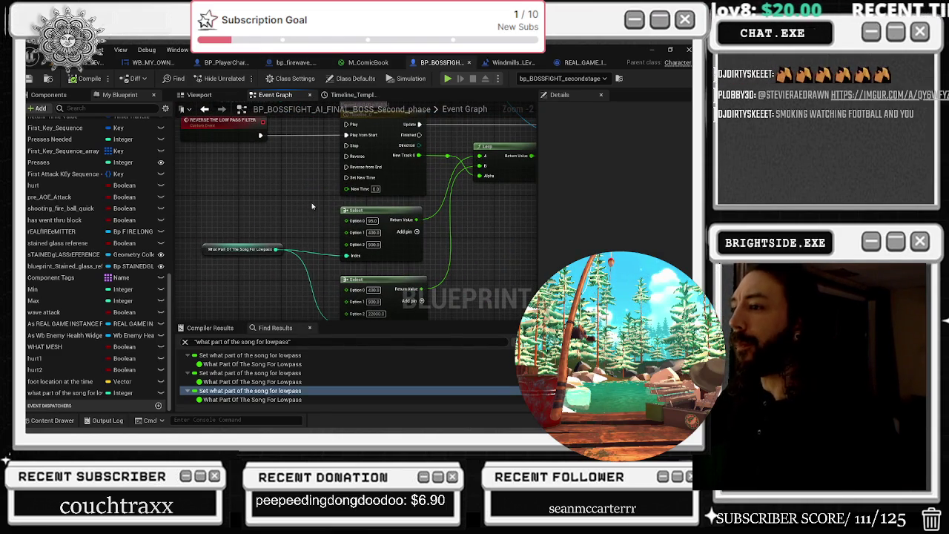
Select the found Select node and retype its option values, committing 15000 for Option 1
left_click_drag(298, 205, 356, 226)
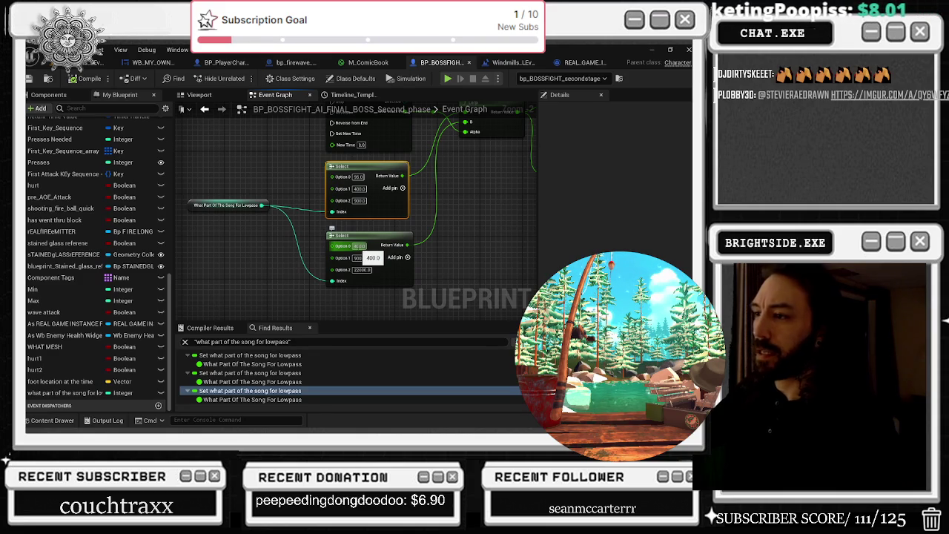
left_click(359, 245)
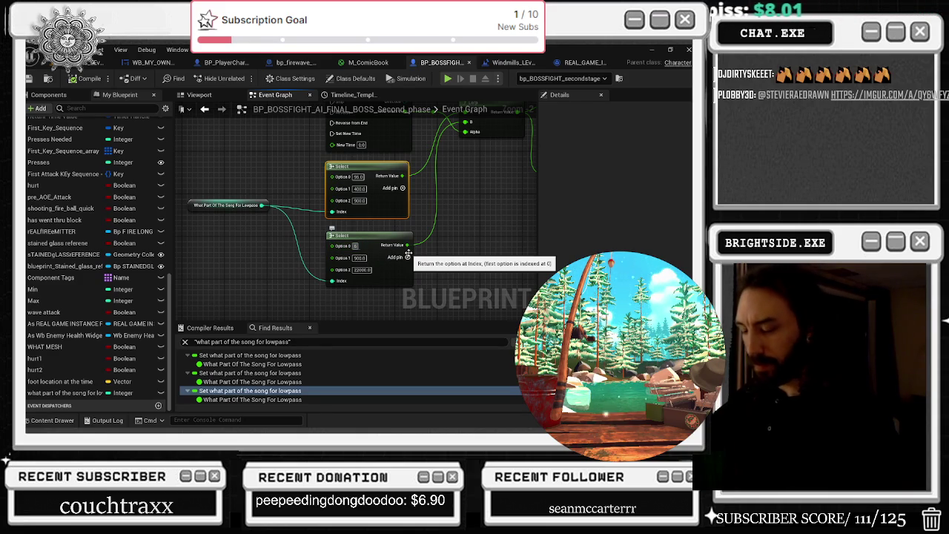
type("600")
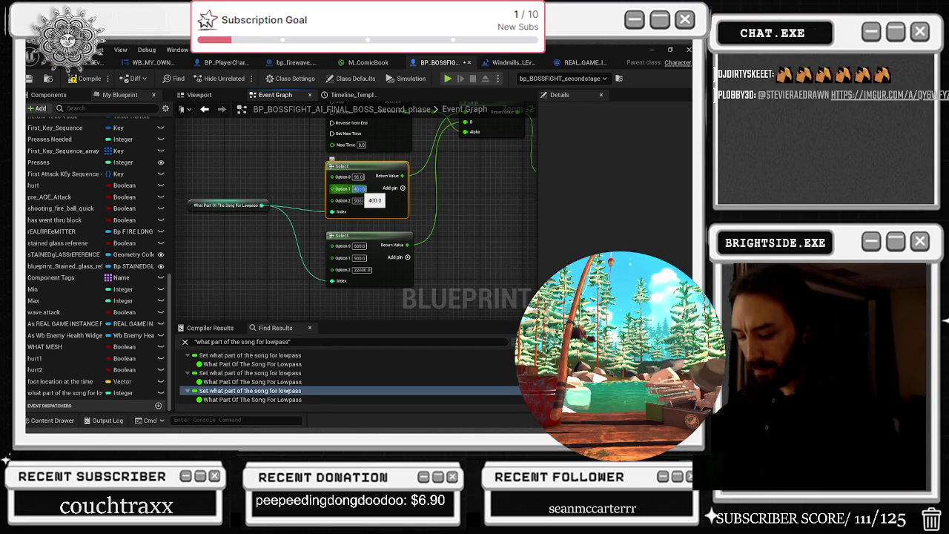
type("600")
key("BackSpace")
type("1500")
key("BackSpace")
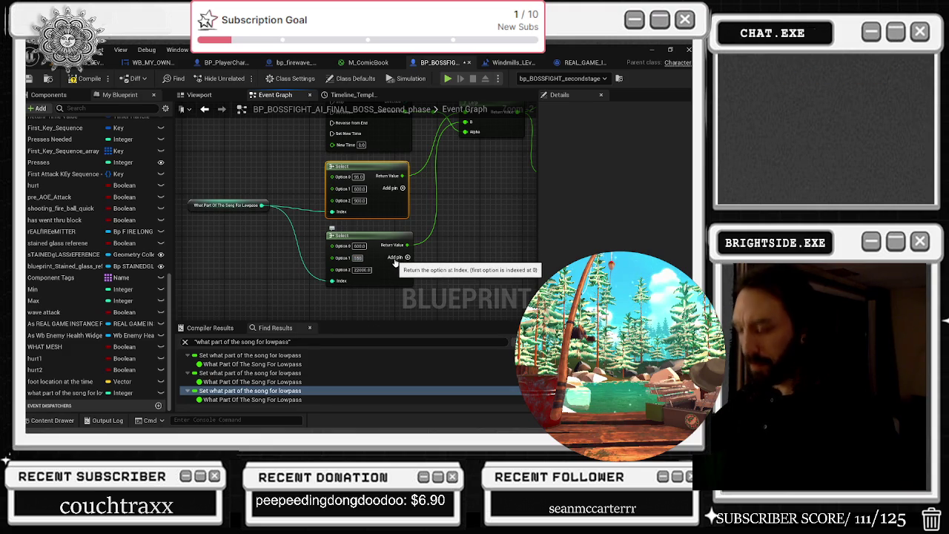
type("00")
key("Return")
type("145")
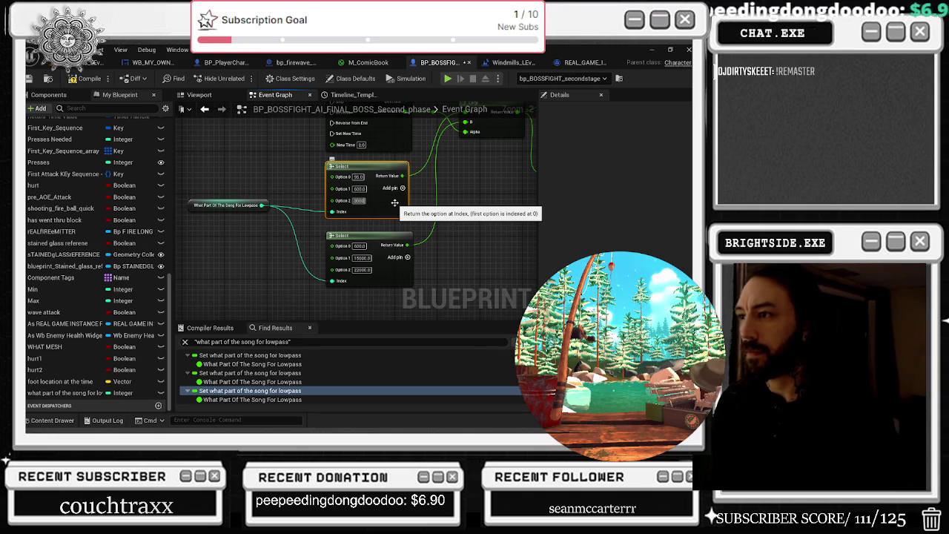
Confirm 3000.0 as the upper node's Option 2 and set the lower node's Option 0 to 900.0
left_click(362, 257)
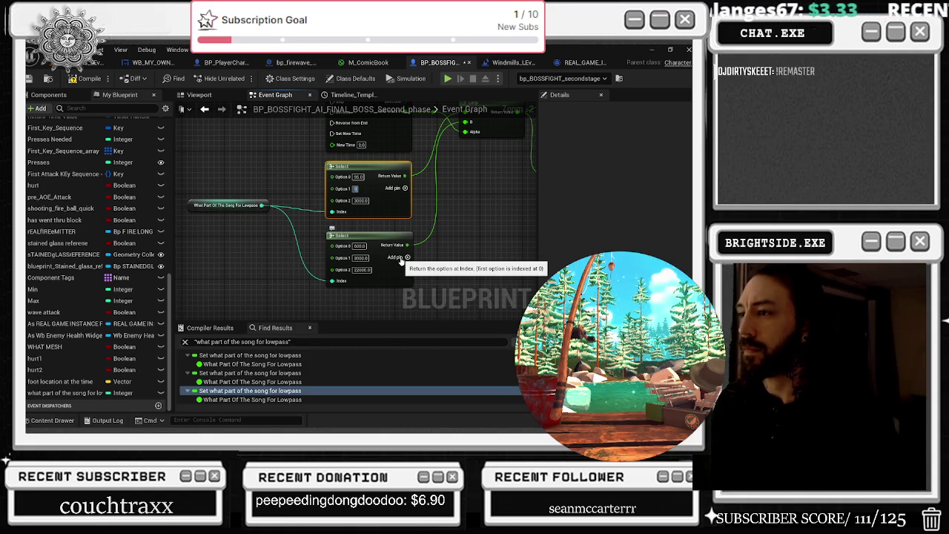
left_click(359, 245)
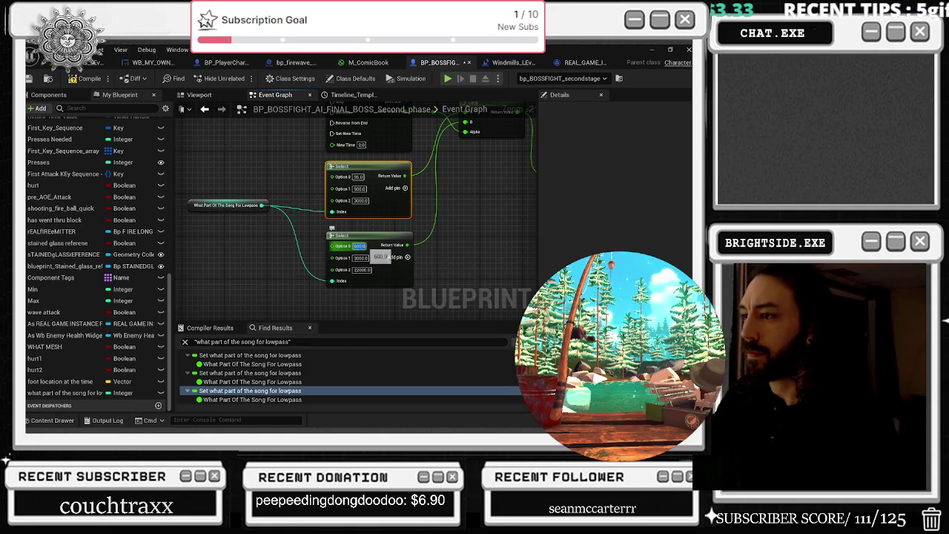
type("900")
key("Return")
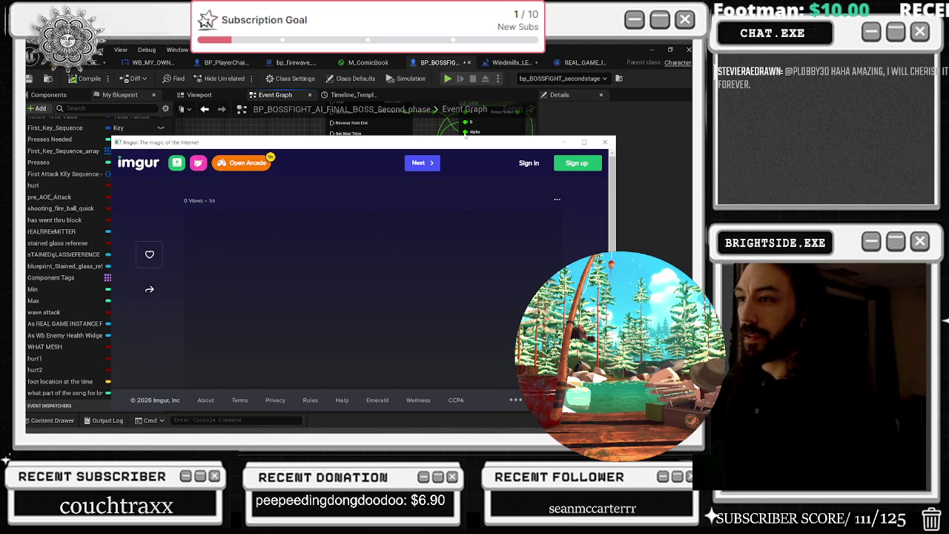
left_click(605, 142)
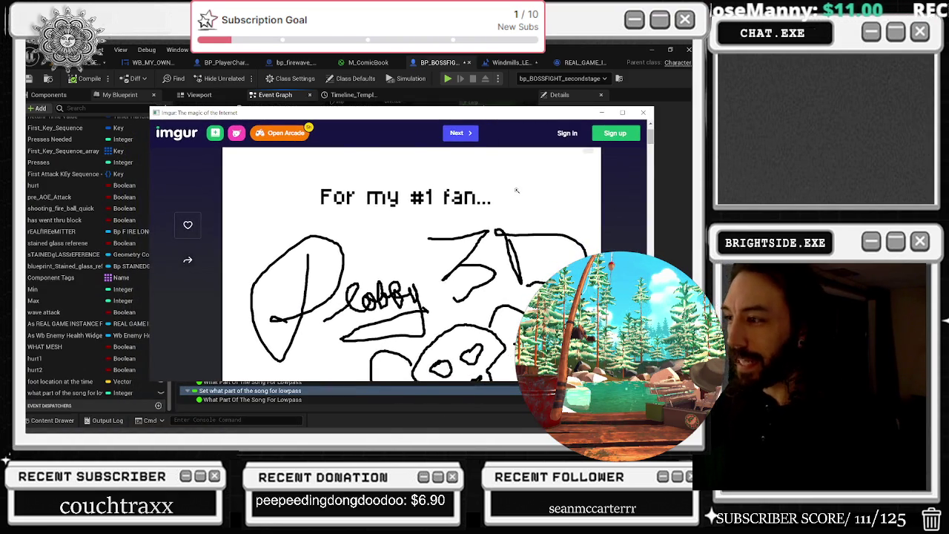
View the Imgur drawing full-size and close it, save the boss blueprint, then save the level
left_click(622, 113)
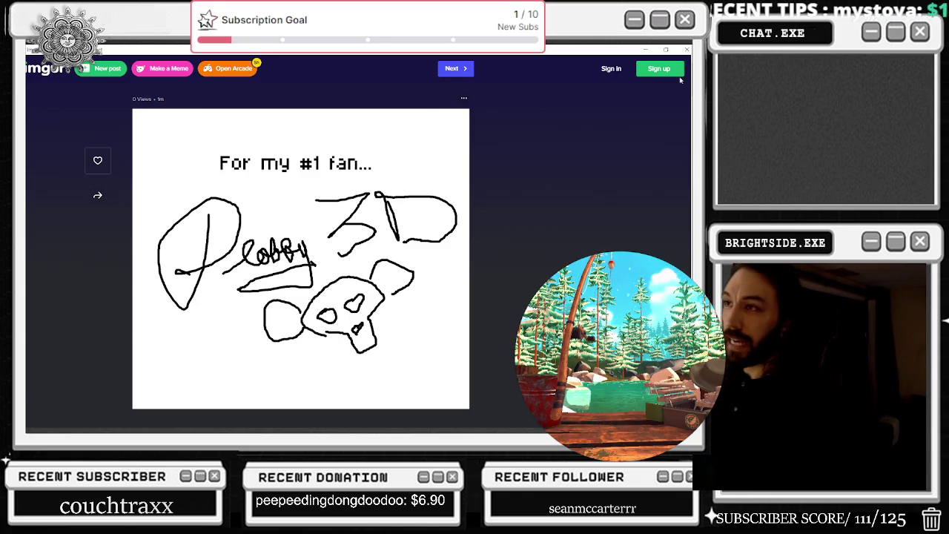
left_click(686, 49)
key("ctrl+s")
left_click(104, 62)
key("ctrl+shift+s")
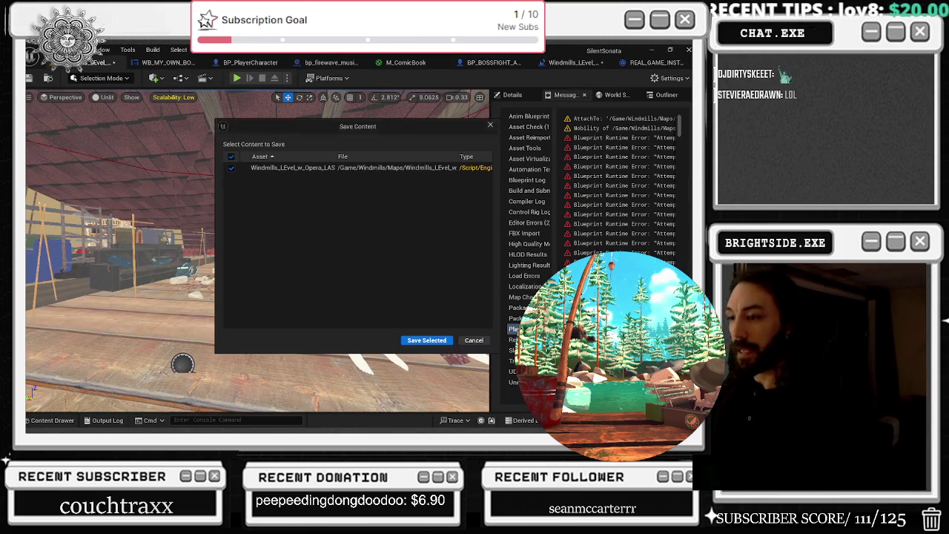
Confirm saving the Windmills level and launch a Play-in-Editor test of the game
left_click(411, 341)
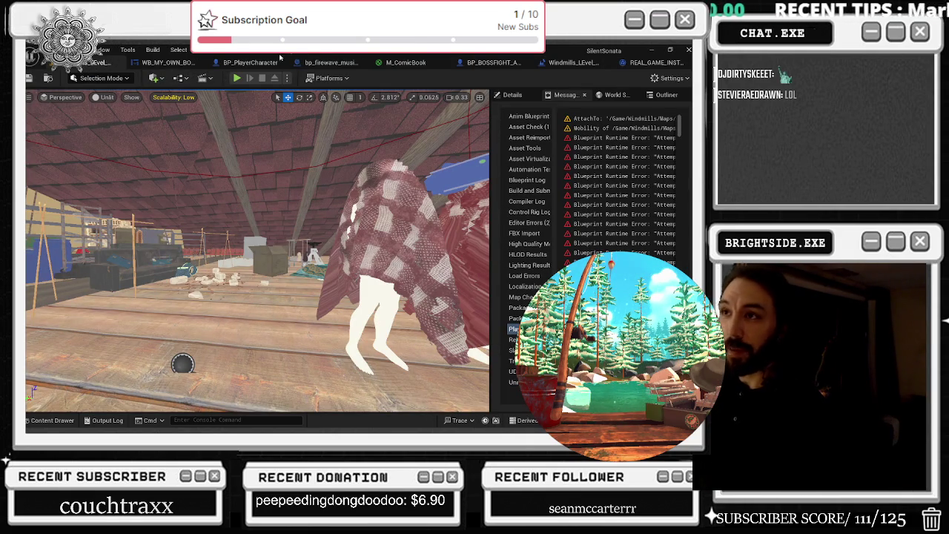
left_click(237, 78)
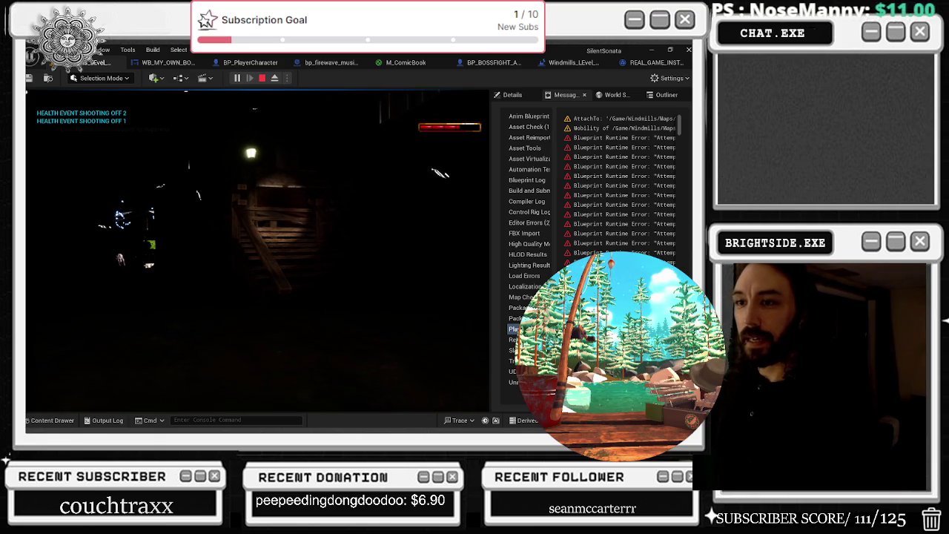
Stop the Play-in-Editor session to return to the Windmills level viewport
key("Escape")
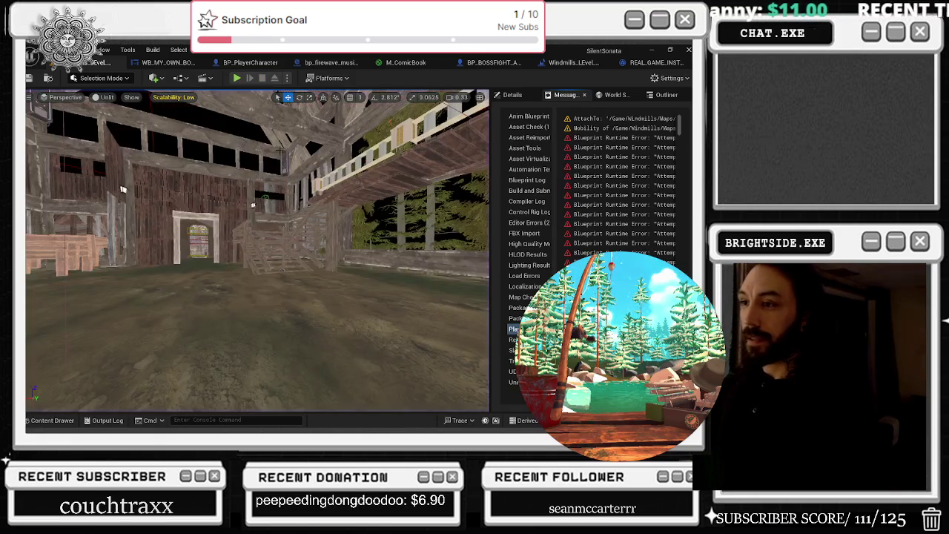
left_click(273, 154)
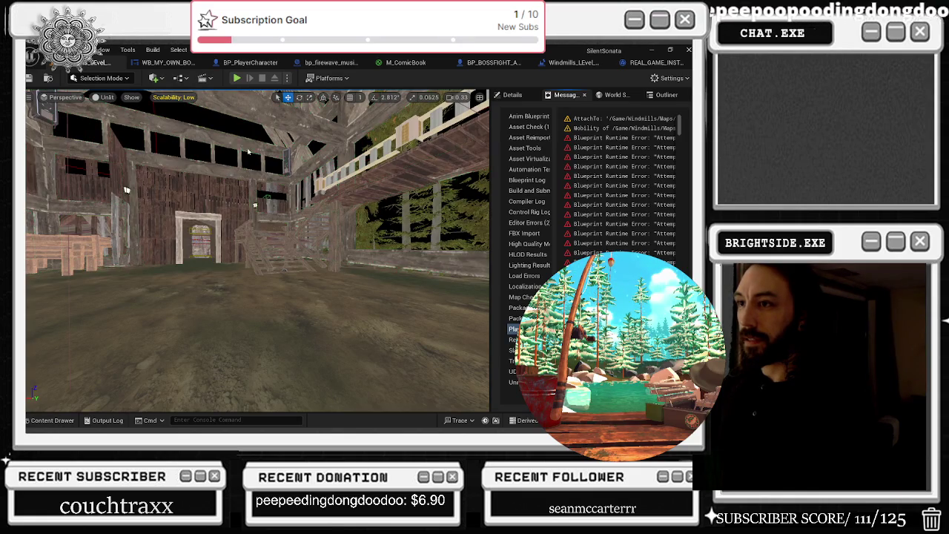
left_click(196, 195)
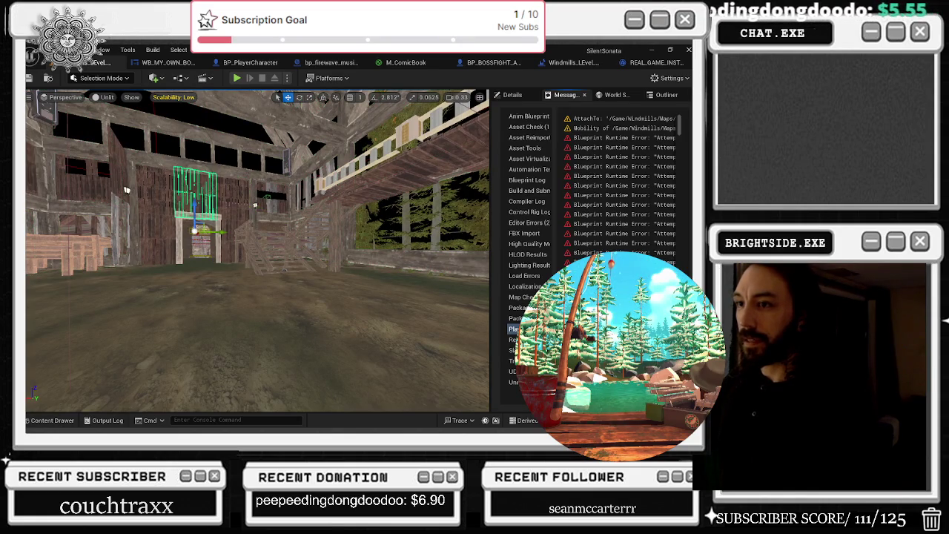
left_click(254, 205)
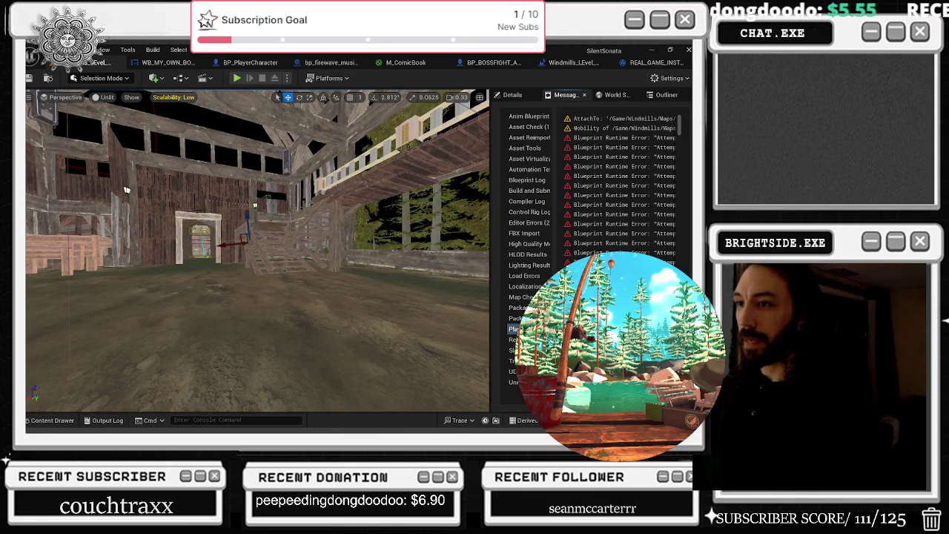
left_click(234, 207)
left_click(195, 192)
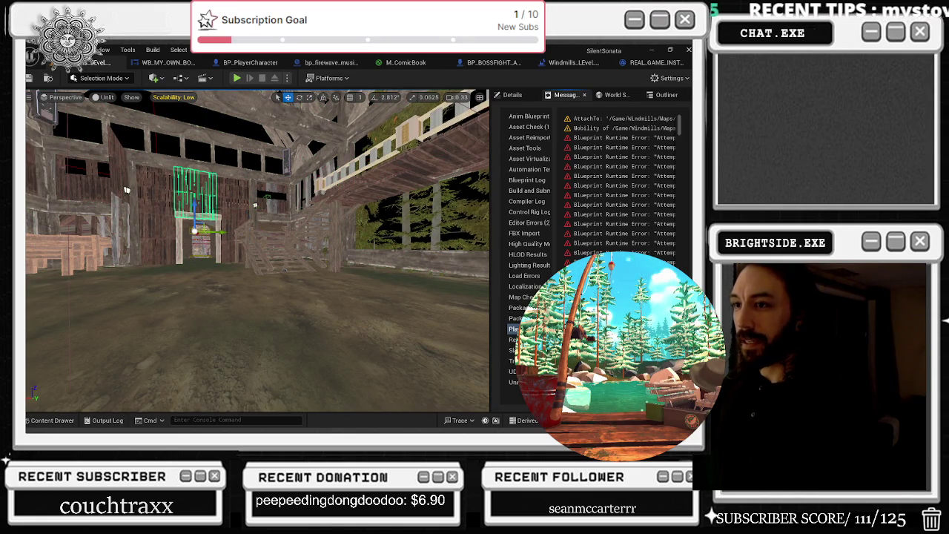
key("ctrl+z")
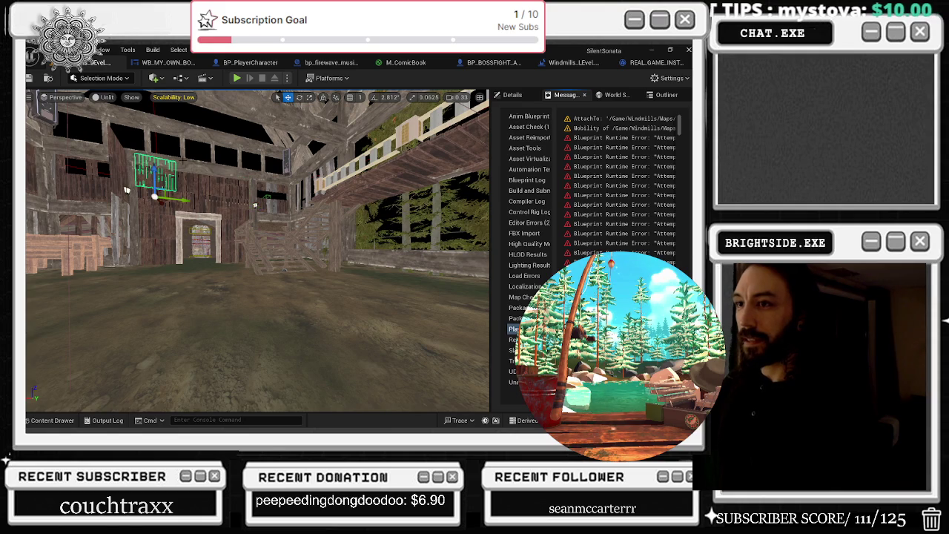
left_click(126, 190)
key("ctrl+z")
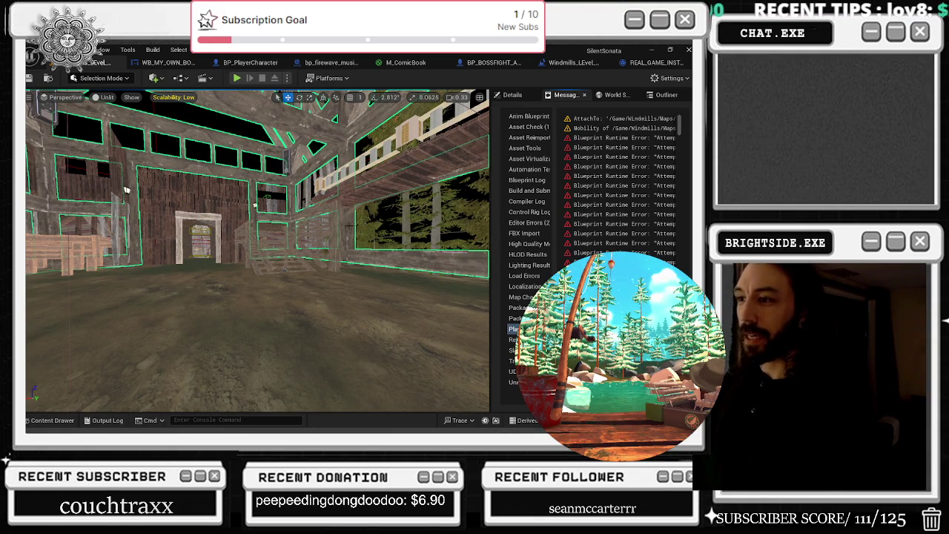
key("w")
key("q")
key("s")
key("a")
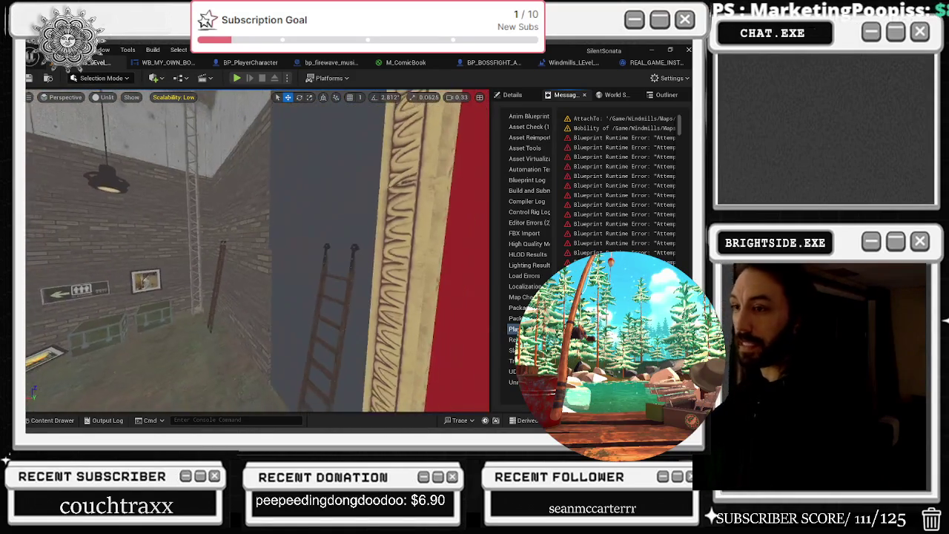
Lower the wire shelving unit beside the blue barrels and orbit around to check its placement
key("d")
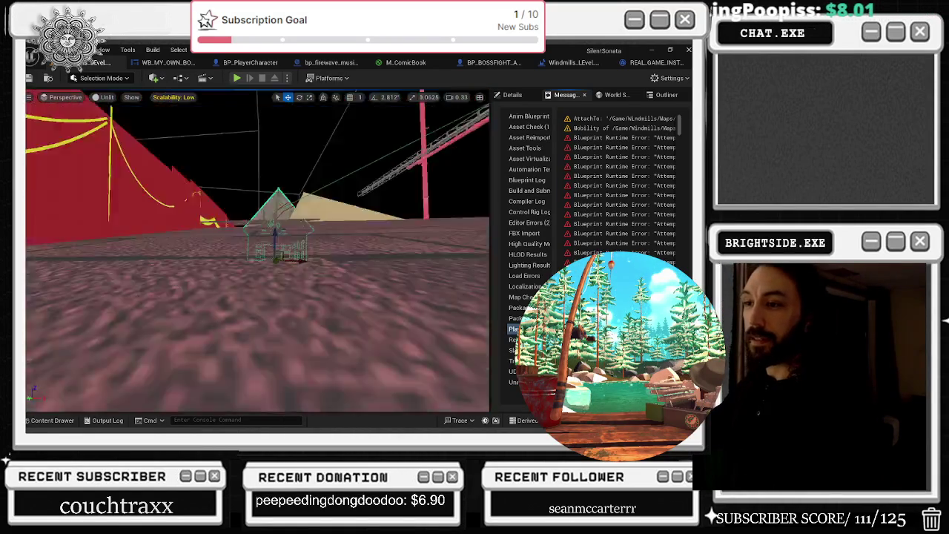
key("a")
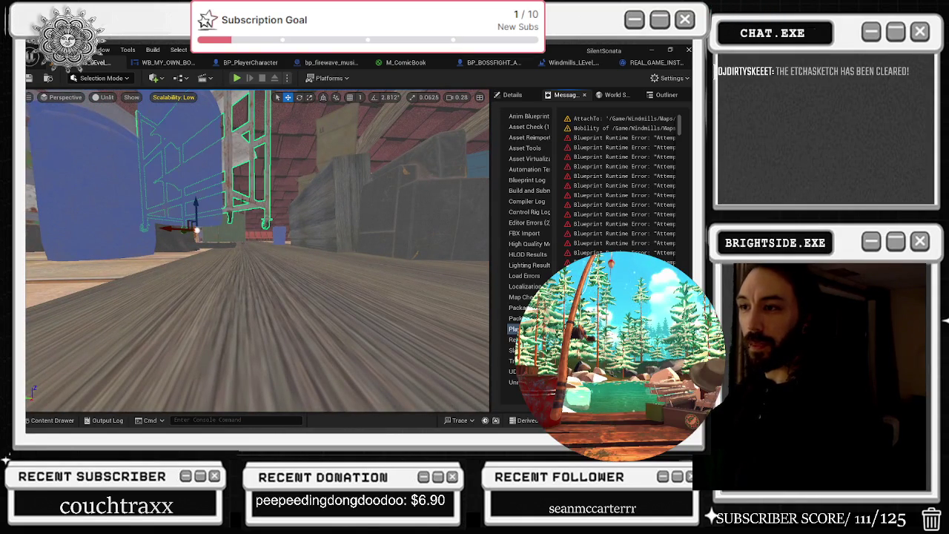
left_click_drag(197, 208, 198, 218)
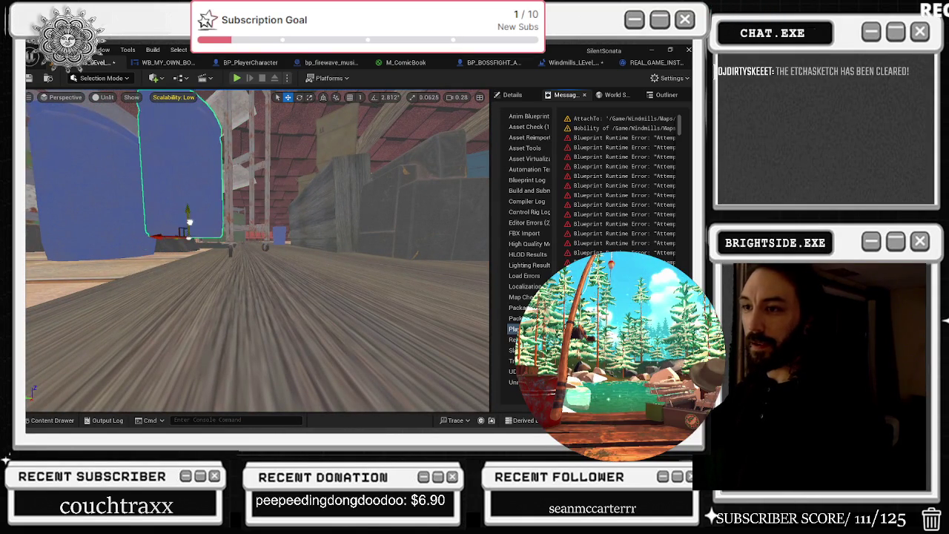
left_click_drag(190, 245, 312, 230)
left_click_drag(222, 282, 219, 263)
left_click_drag(275, 294, 291, 286)
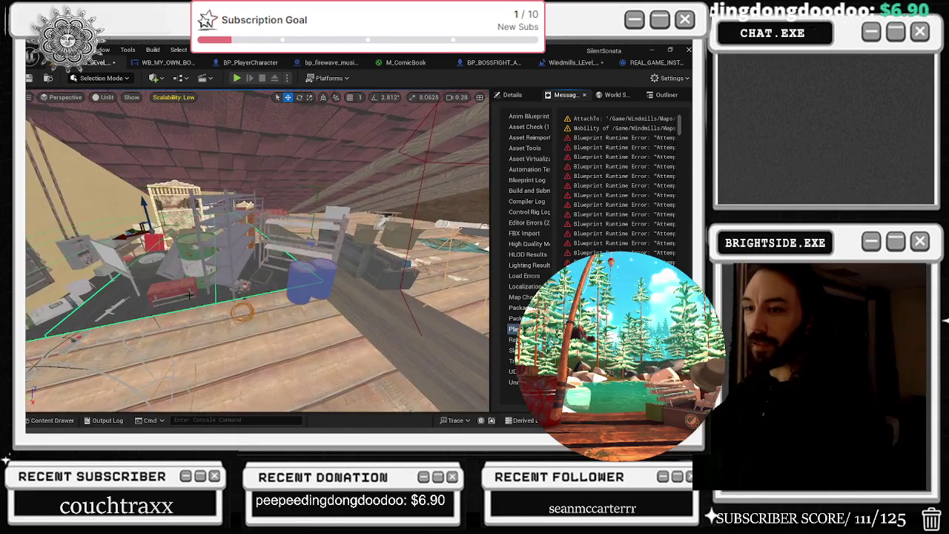
left_click_drag(169, 270, 195, 286)
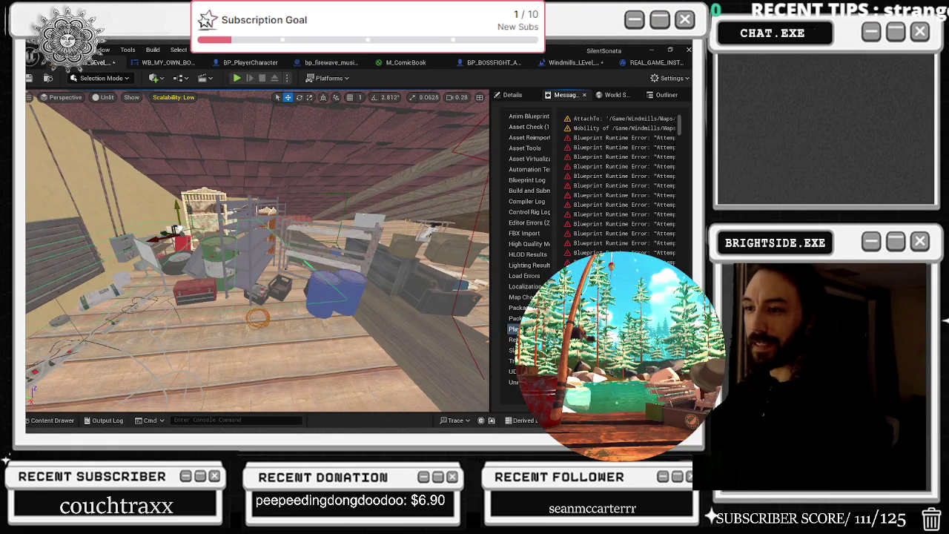
Fly through the attic to review the scene, then bring up the Windmills level save prompt
key("w")
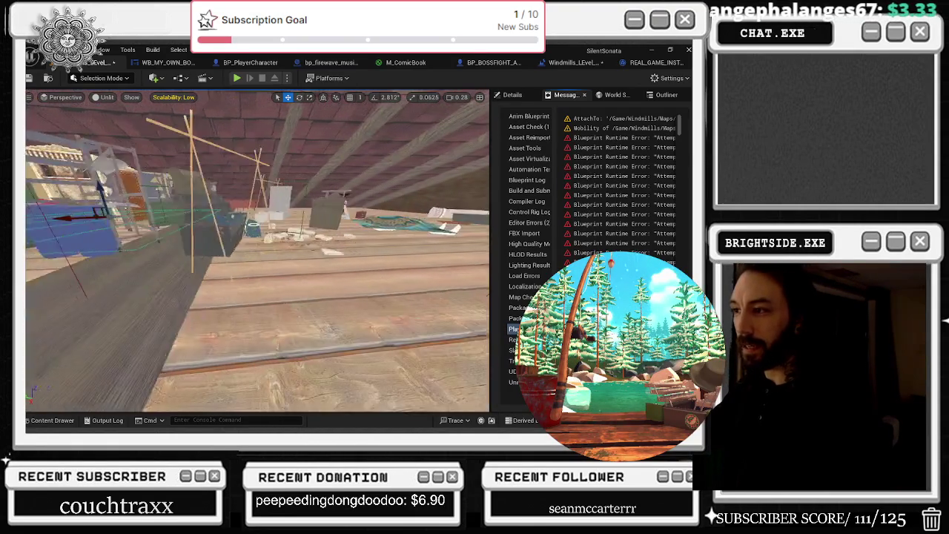
key("w")
key("s")
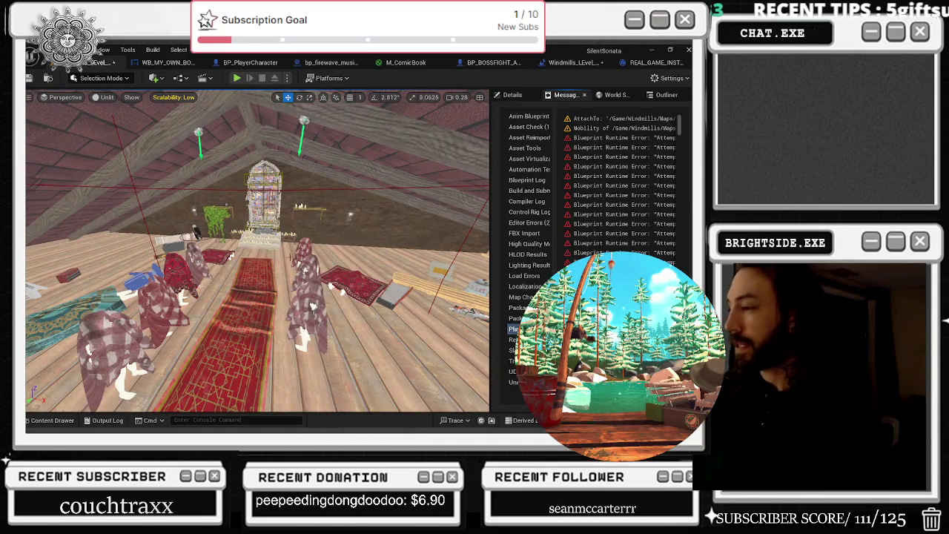
key("ctrl+s")
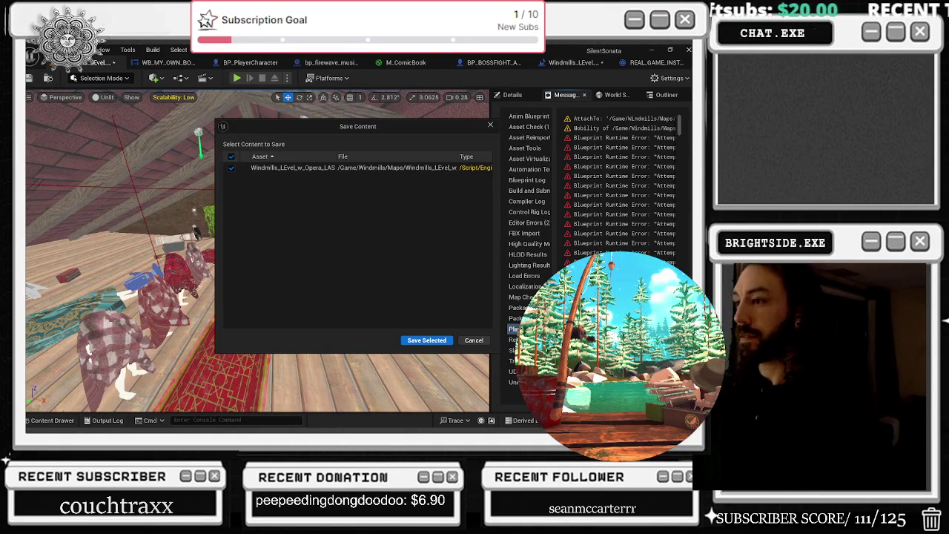
Save the Windmills level and switch to the WB_MY_OWN_BOSS_FIGHT_WIDGET designer, zooming its canvas
left_click(447, 340)
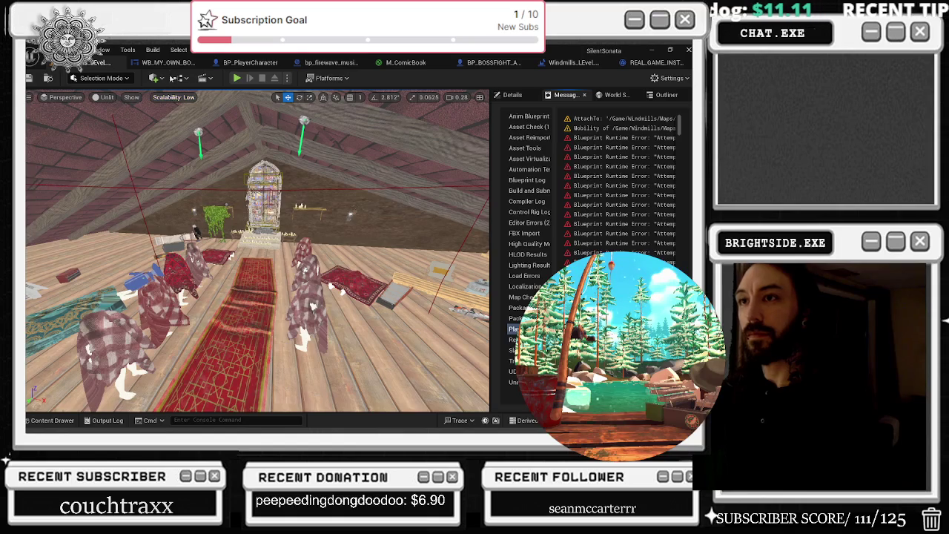
left_click(168, 62)
scroll(285, 166, "down", 3)
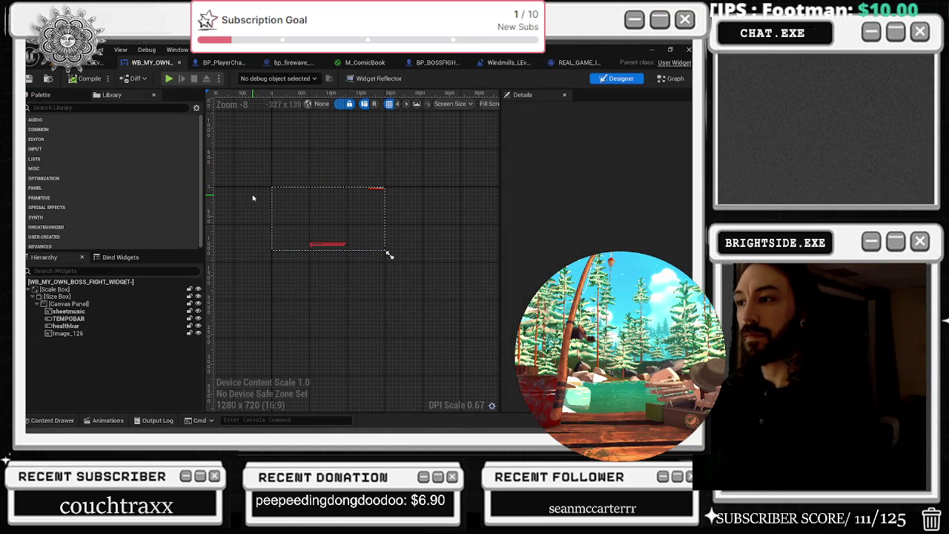
Zoom out the widget canvas and switch to BP_PlayerCharacter's Death graph
scroll(257, 164, "down", 2)
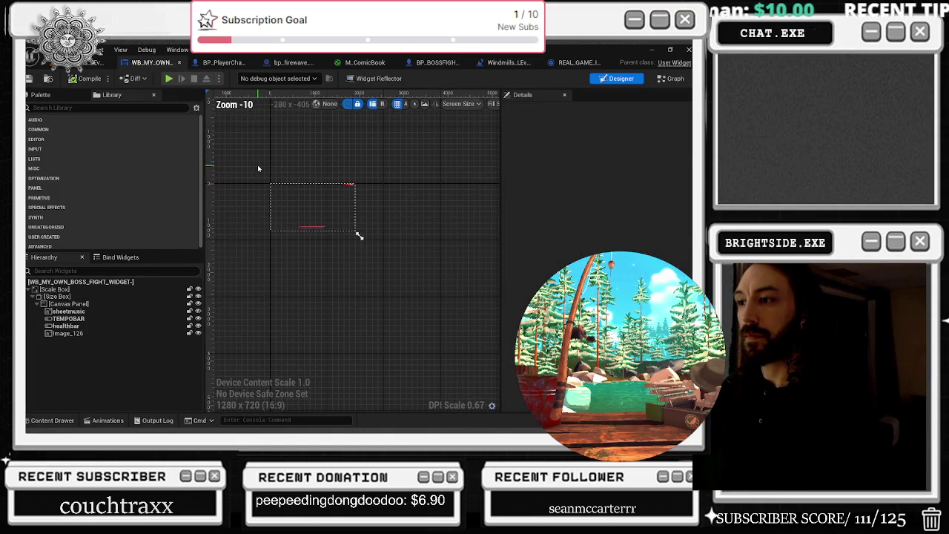
left_click(223, 62)
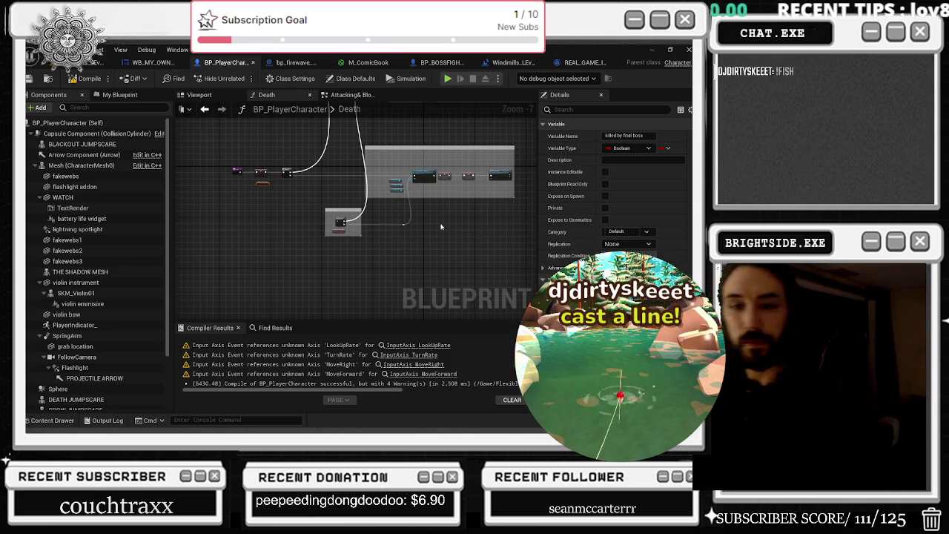
After briefly switching applications, save BP_PlayerCharacter and return to the Windmills level tab
key("alt+Tab")
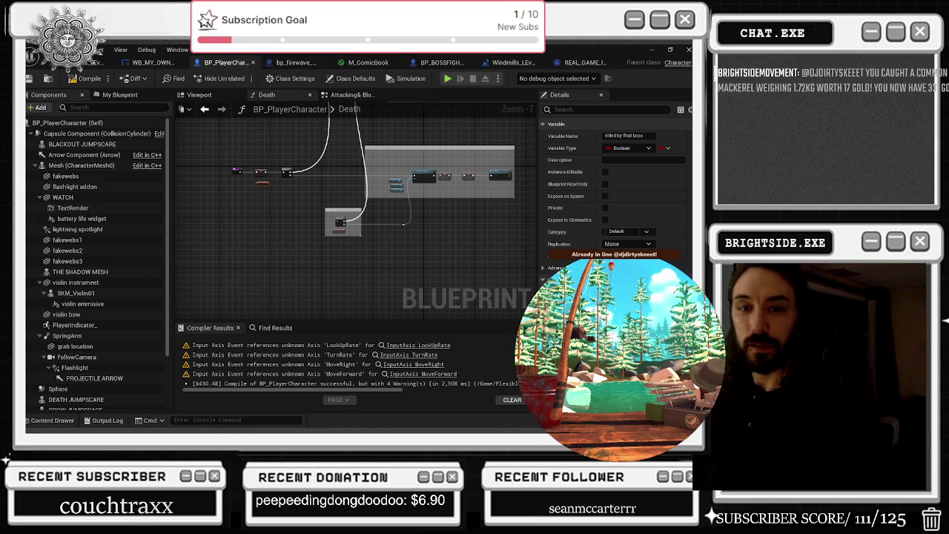
key("alt+Tab")
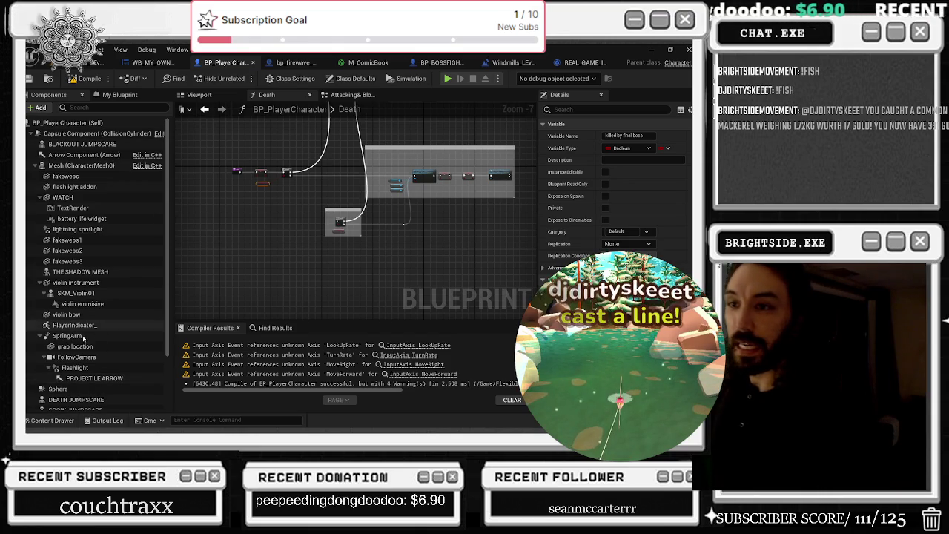
key("ctrl+s")
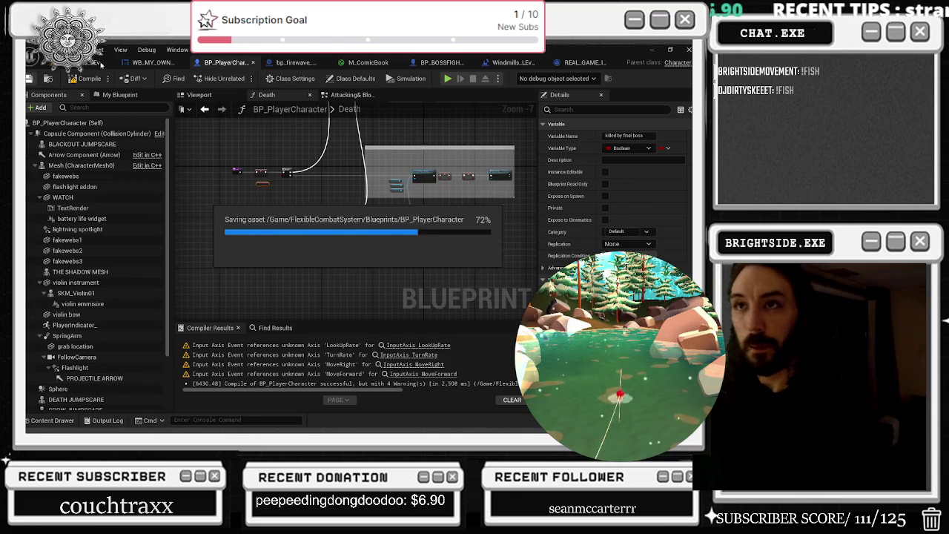
left_click(96, 62)
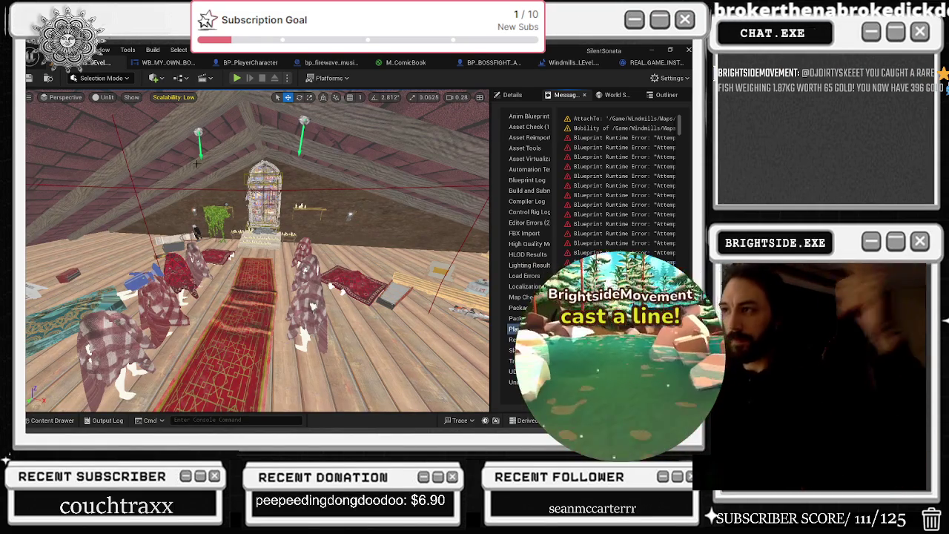
Glance at the REAL_GAME_INSTANCE blueprint, then return to the level viewport
scroll(265, 246, "down", 5)
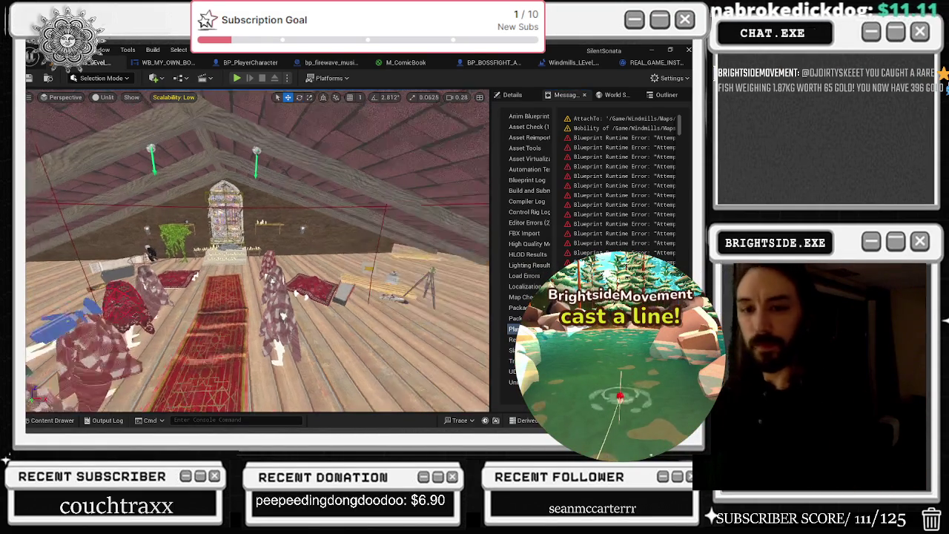
scroll(228, 257, "down", 2)
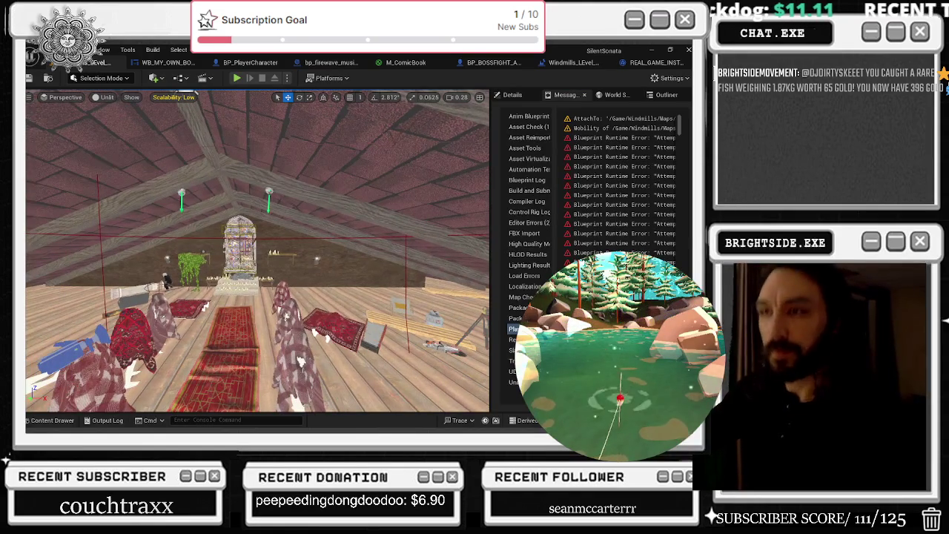
left_click(673, 65)
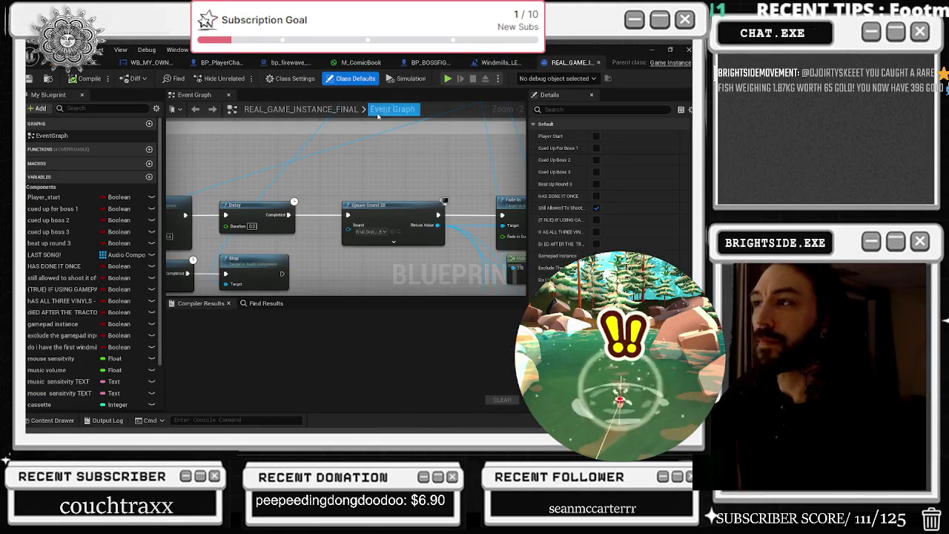
left_click(99, 63)
Fly through the barn, select the small character figure, open its blueprint, then close the open blueprints
scroll(257, 252, "up", 15)
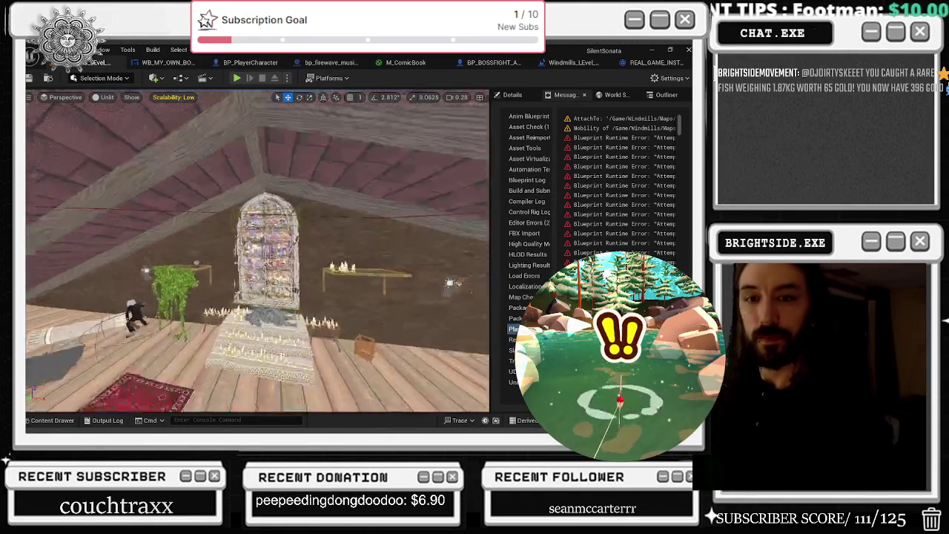
mouse_move(252, 368)
left_mouse_down()
mouse_move(244, 356)
mouse_move(260, 348)
mouse_move(252, 368)
left_mouse_up()
left_click(250, 363)
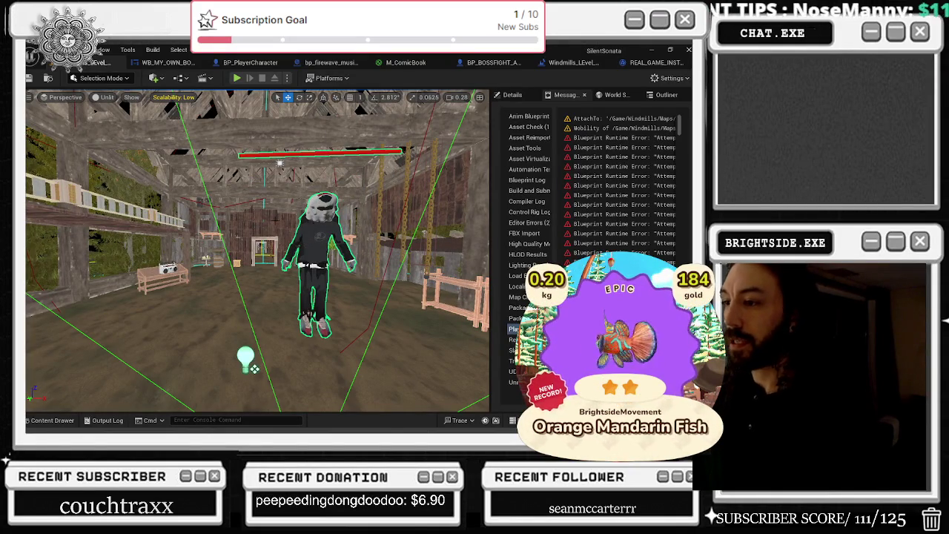
mouse_move(252, 368)
left_mouse_down()
mouse_move(215, 362)
mouse_move(256, 361)
mouse_move(260, 348)
mouse_move(252, 363)
mouse_move(267, 360)
mouse_move(252, 362)
left_mouse_up()
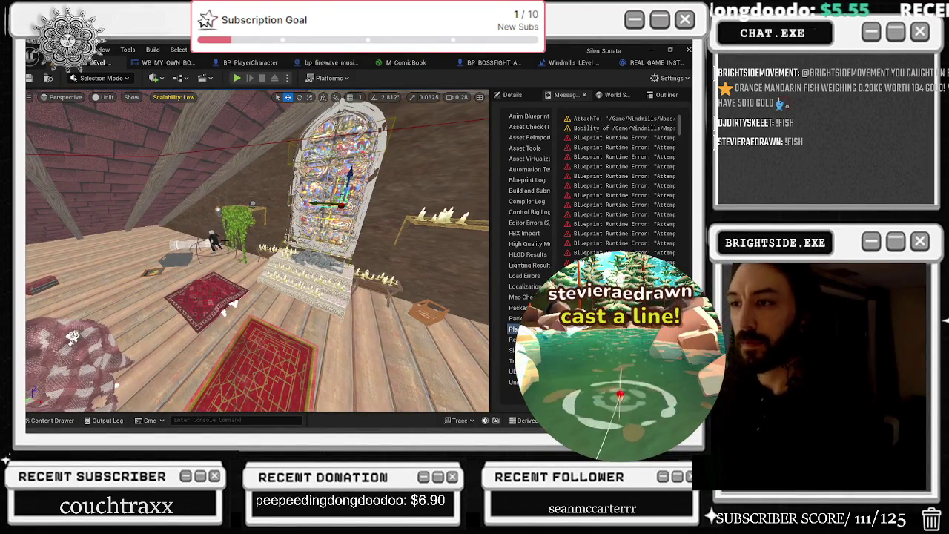
left_click(213, 239)
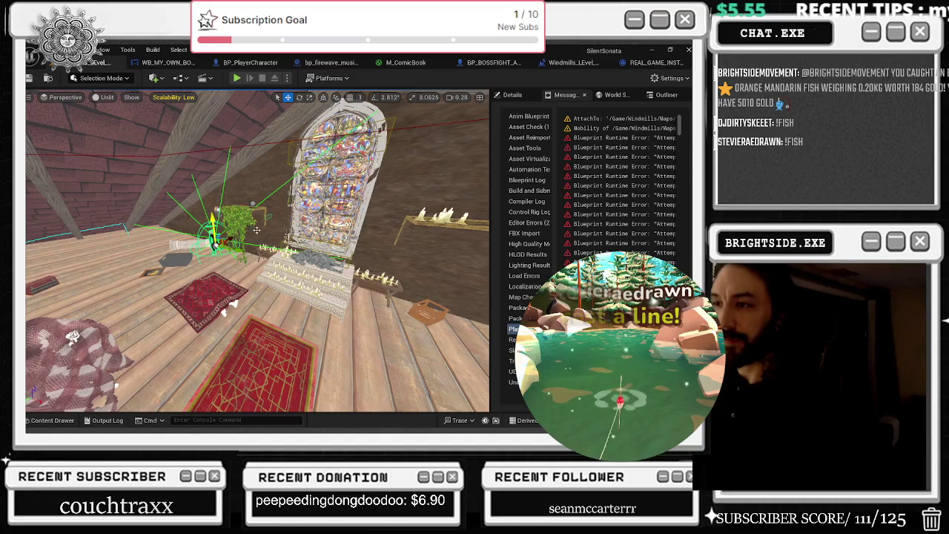
key("ctrl+e")
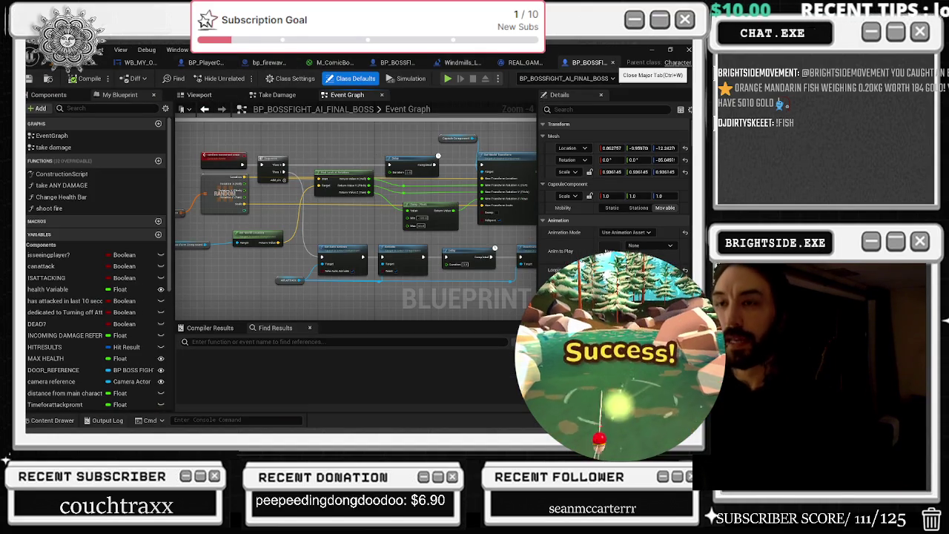
left_click(613, 62)
left_click(463, 62)
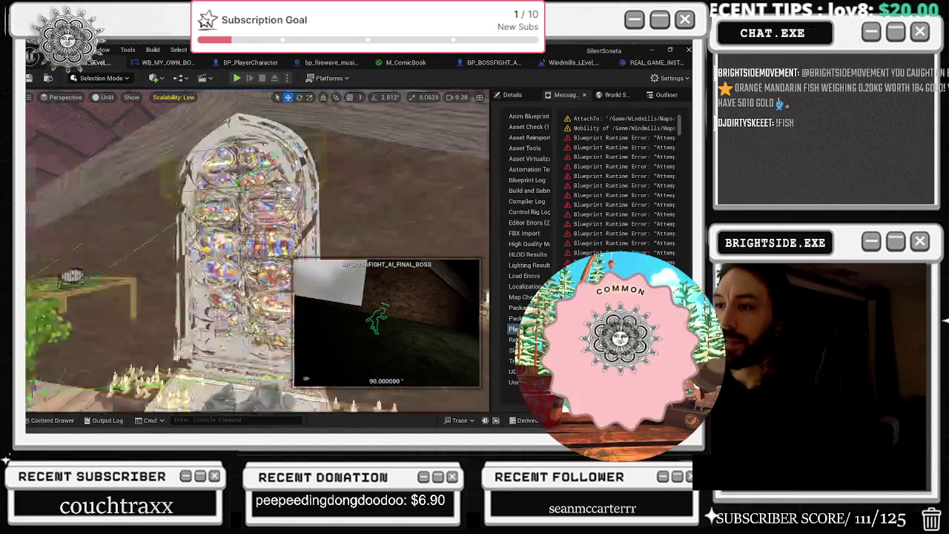
Fly into the next room, frame the final boss actor, and open its Event Graph
left_click_drag(254, 280, 242, 277)
key("f")
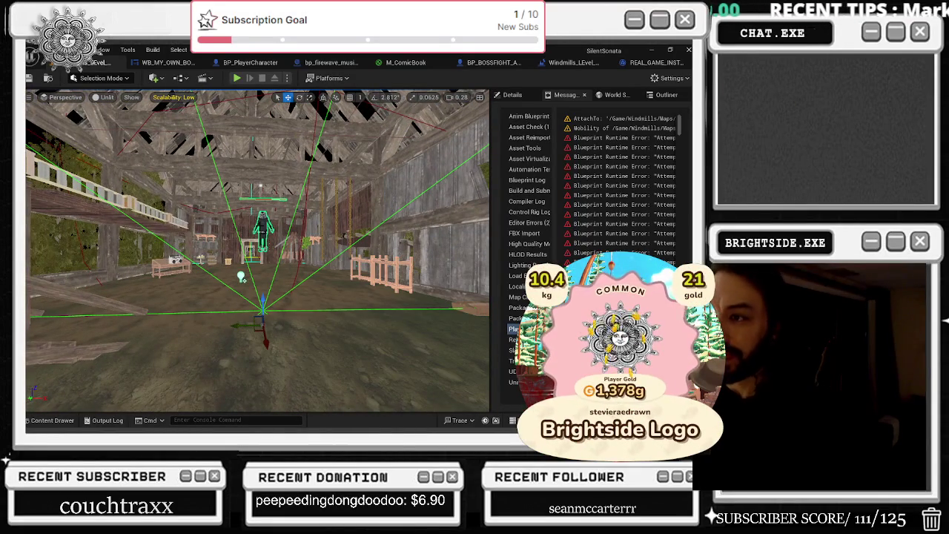
key("ctrl+e")
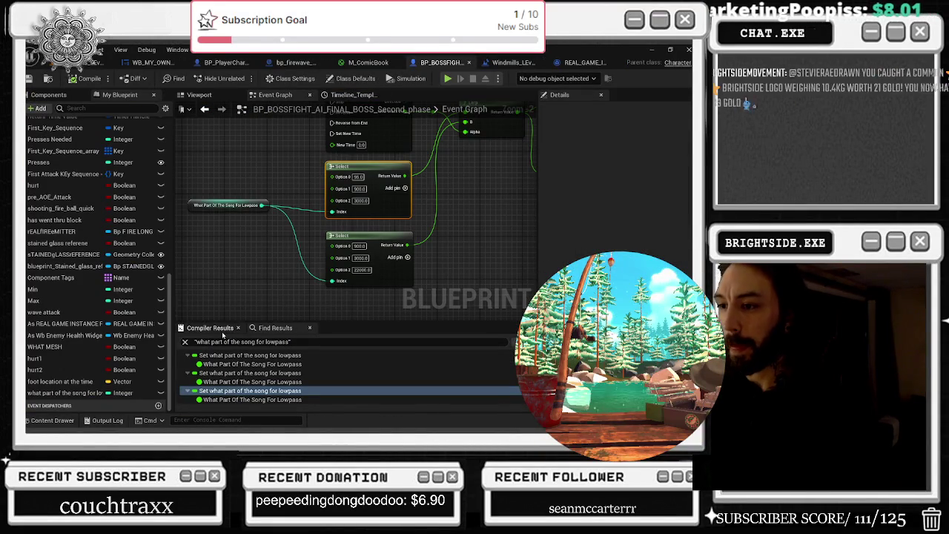
Replace the lowpass search with 'take damage' and open the Take ANY DAMAGE result's graph
left_click_drag(291, 342, 141, 347)
type("take damage")
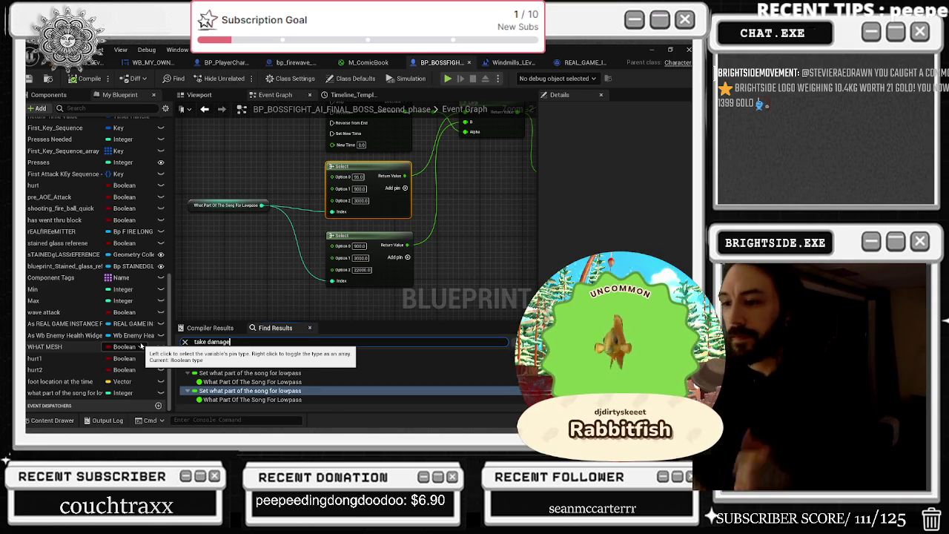
key("Return")
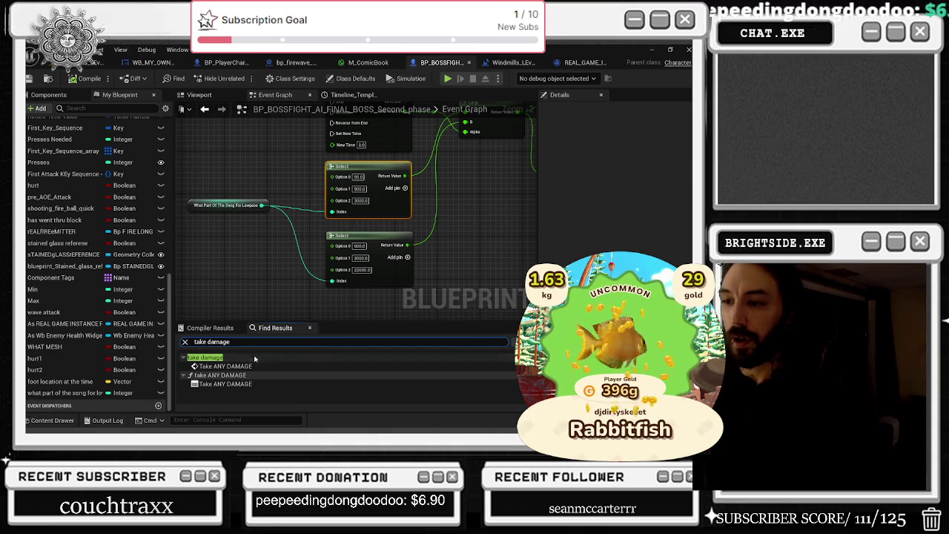
double_click(251, 367)
scroll(441, 284, "down", 3)
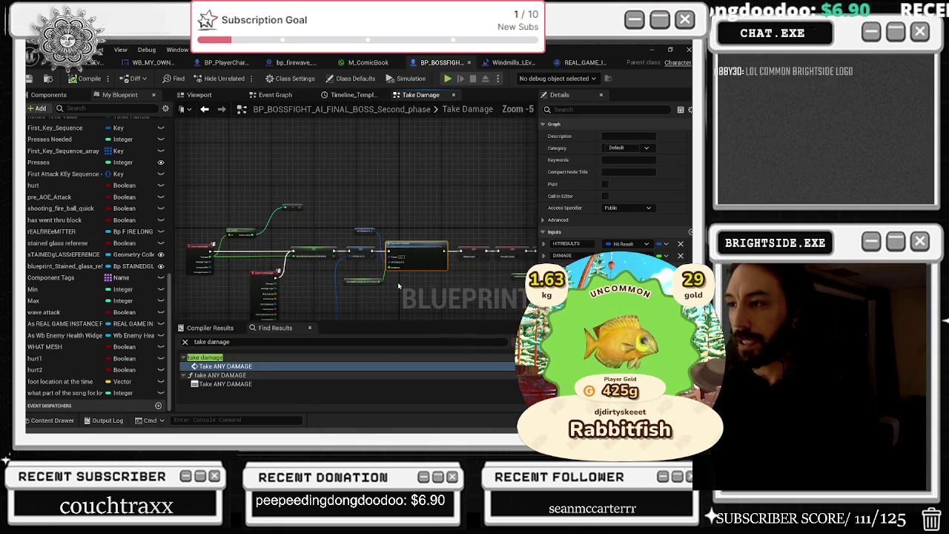
Survey the SET, Switch on Int, Delay and sound nodes, then open the Take ANY DAMAGE function
left_click_drag(440, 284, 217, 272)
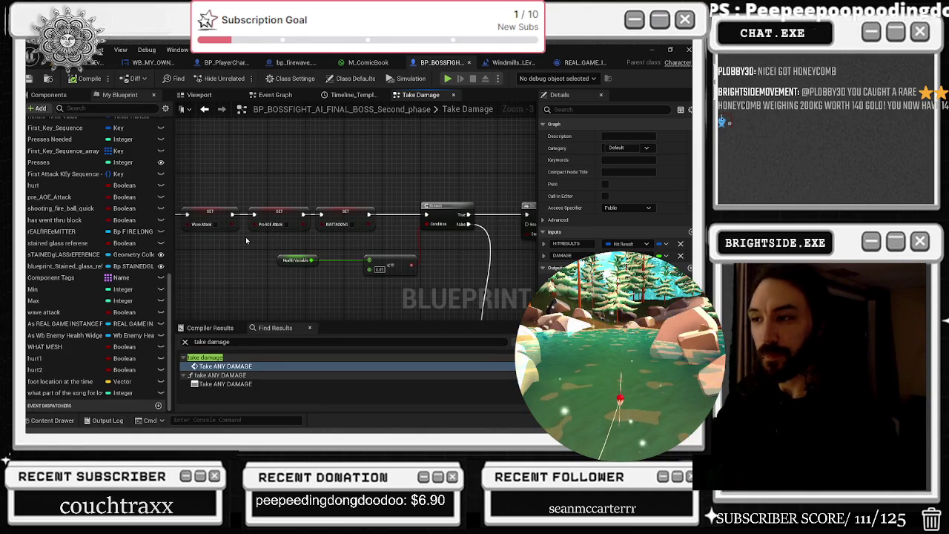
mouse_move(296, 216)
left_mouse_down()
mouse_move(393, 209)
mouse_move(504, 154)
left_mouse_up()
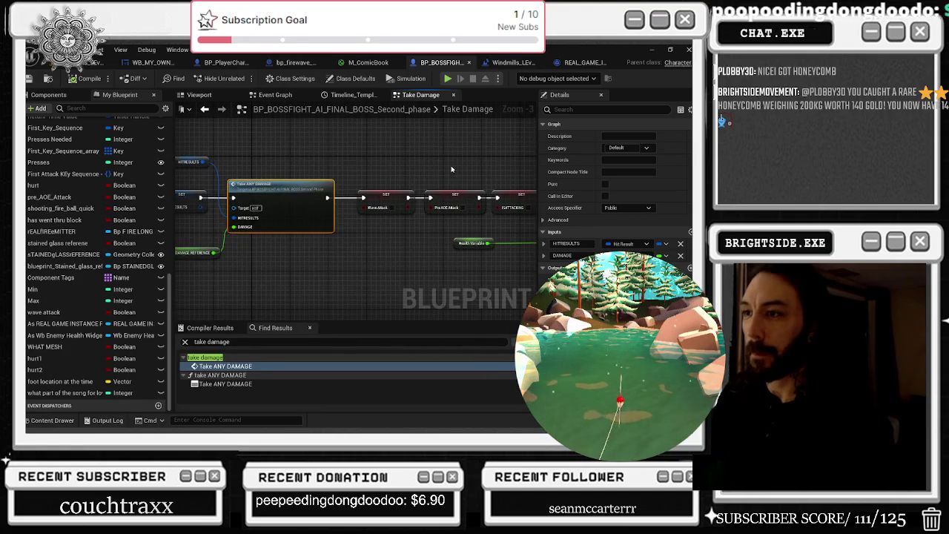
left_click_drag(448, 169, 308, 150)
left_click_drag(400, 161, 319, 112)
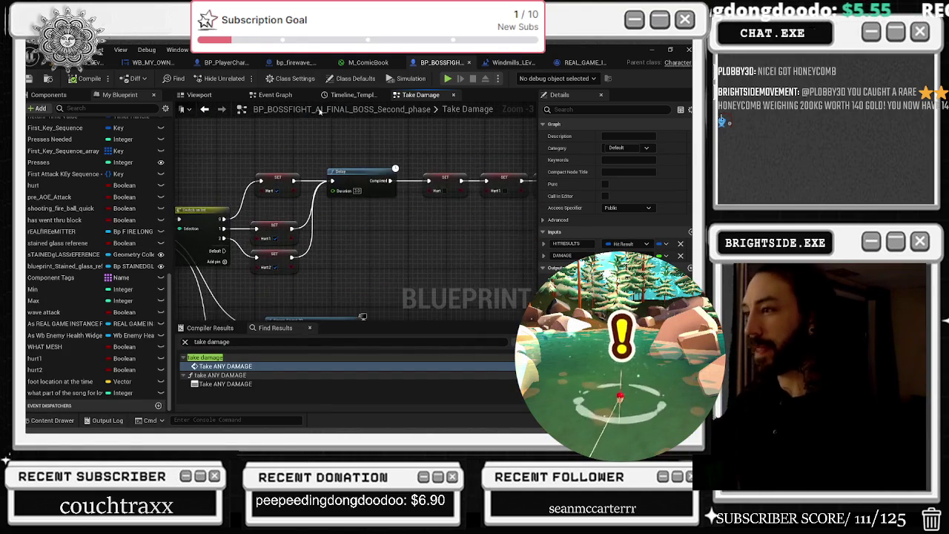
mouse_move(425, 216)
left_mouse_down()
mouse_move(311, 215)
mouse_move(497, 204)
mouse_move(521, 104)
left_mouse_up()
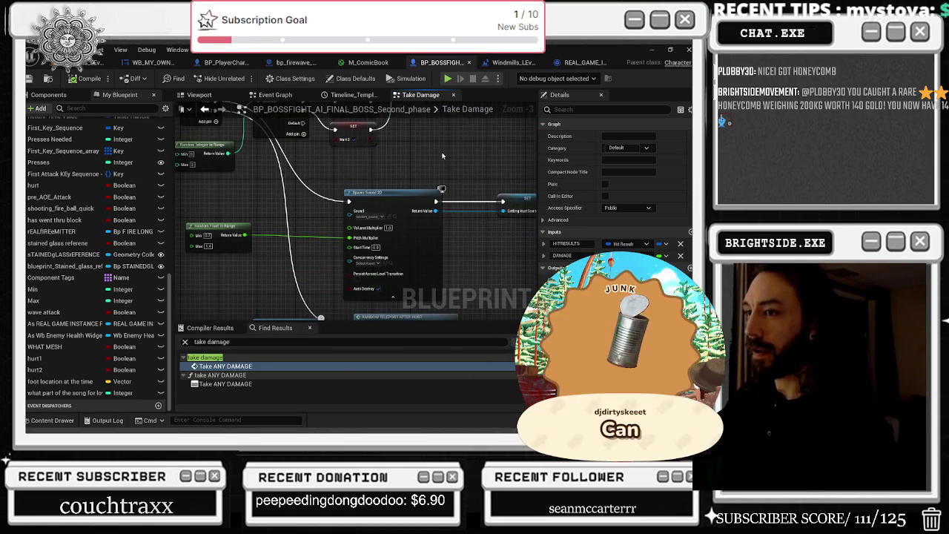
left_click_drag(443, 157, 326, 103)
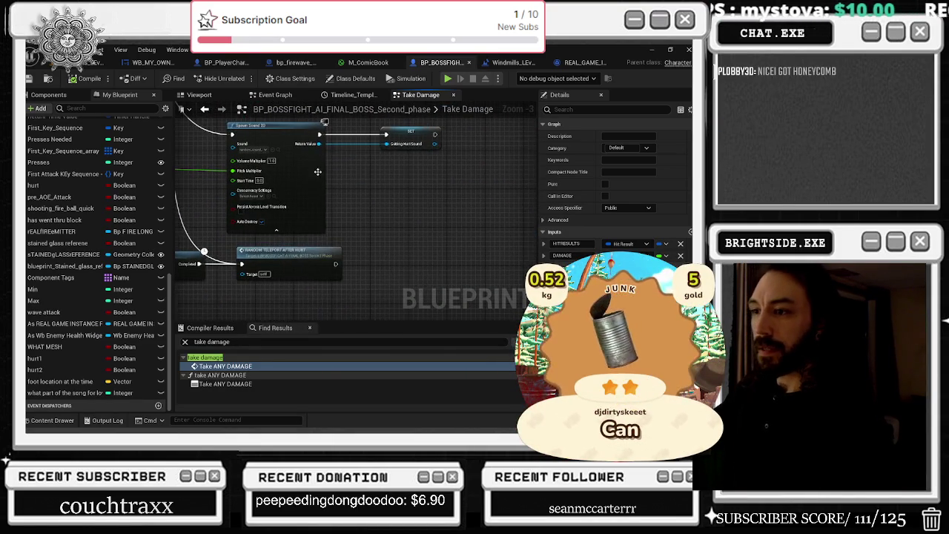
scroll(386, 219, "down", 4)
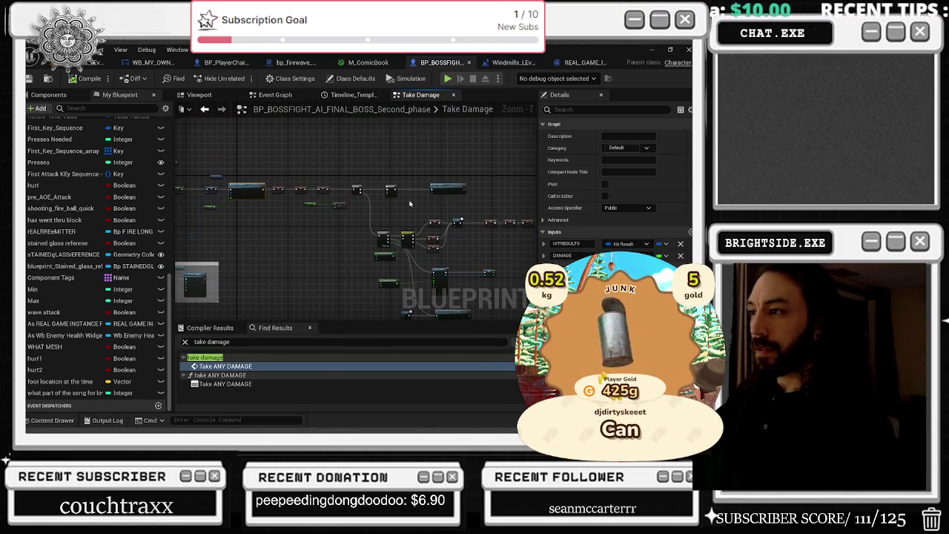
left_click_drag(178, 228, 342, 218)
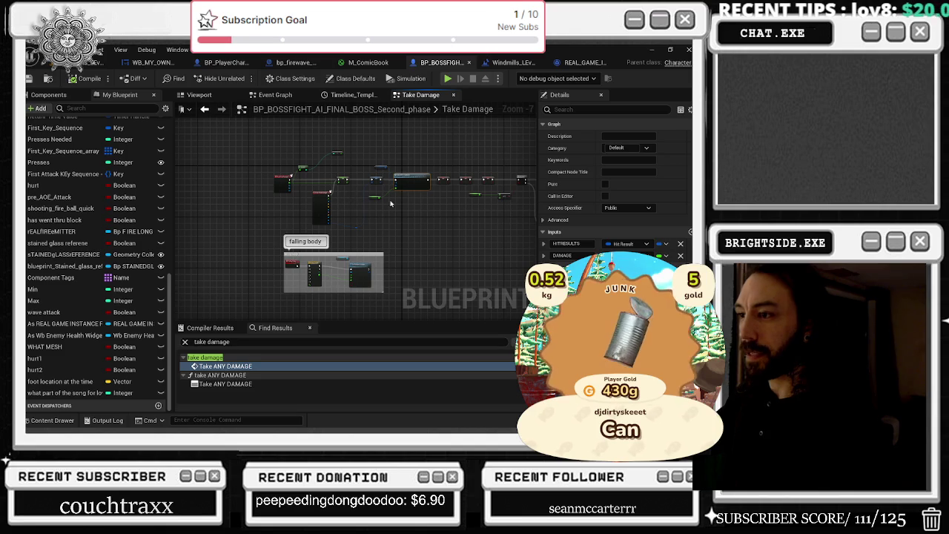
scroll(381, 204, "up", 3)
mouse_move(191, 226)
left_mouse_down()
mouse_move(282, 222)
mouse_move(248, 210)
mouse_move(396, 208)
left_mouse_up()
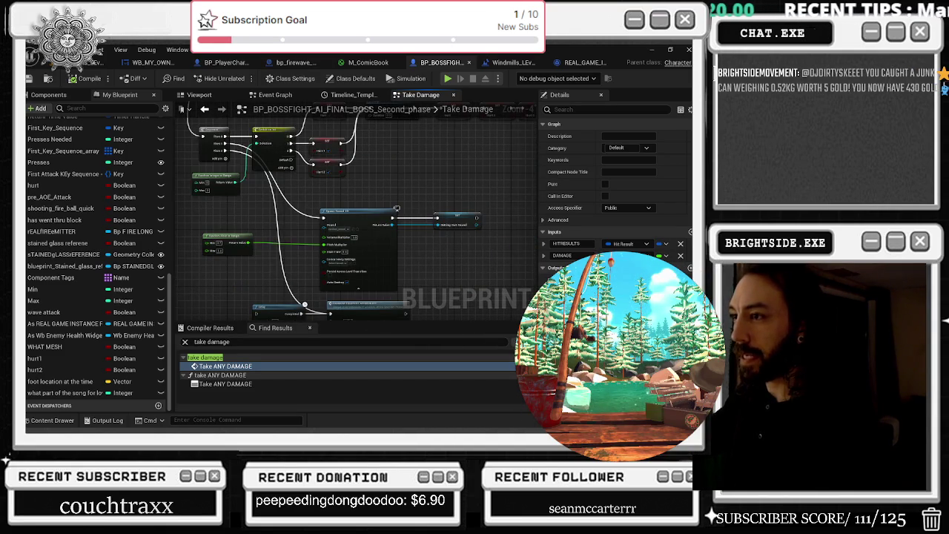
double_click(238, 384)
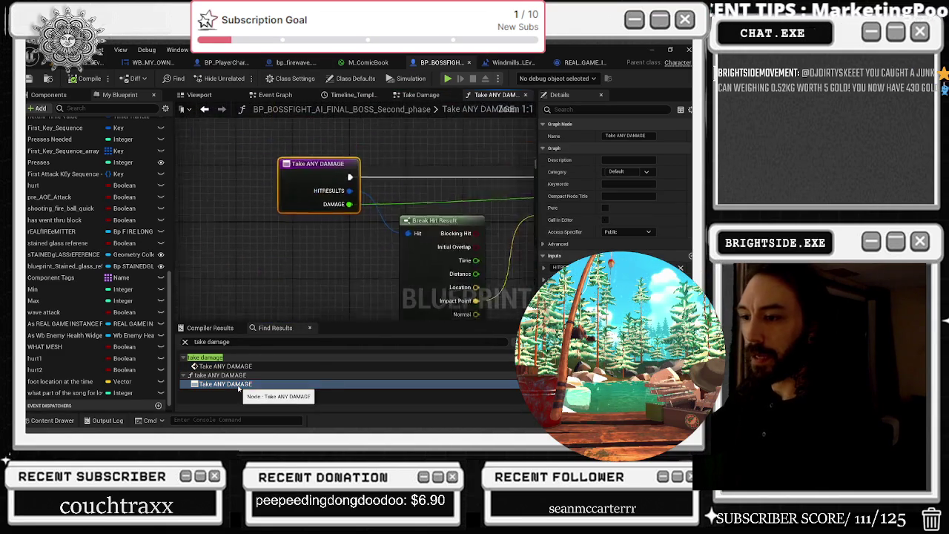
Find the Spawn Emitter at Location template in the VFX folder and open P_DualWieldImpact
scroll(304, 180, "down", 6)
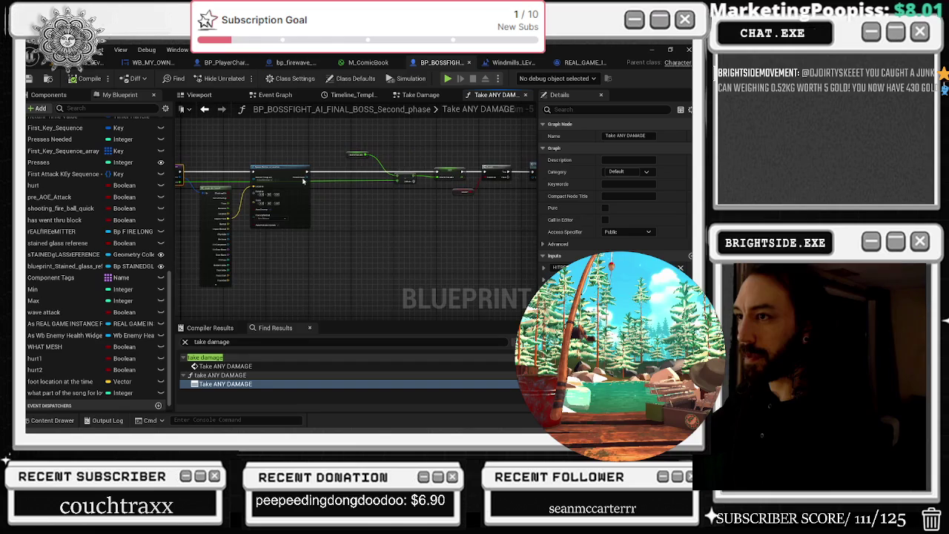
scroll(304, 180, "up", 5)
key("ctrl+space")
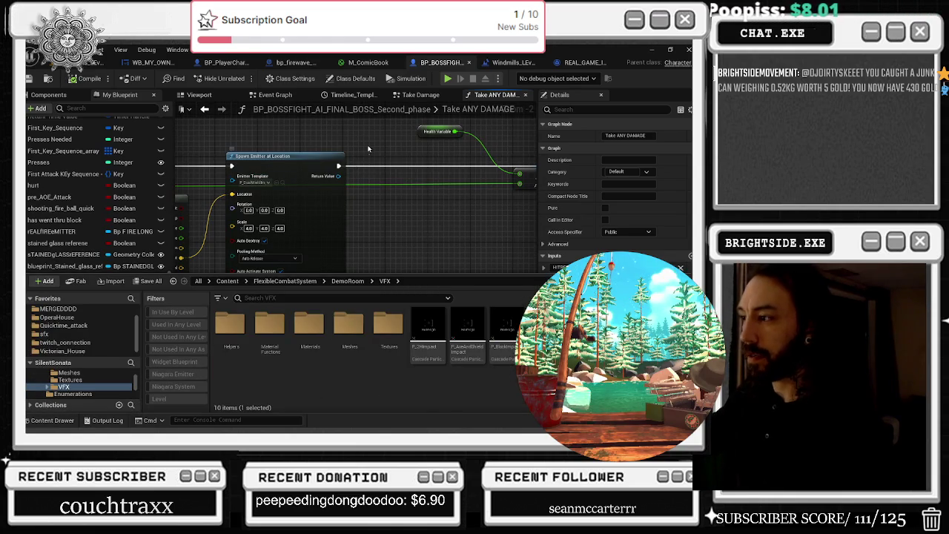
left_click(366, 151)
mouse_move(367, 152)
left_mouse_down()
mouse_move(329, 184)
mouse_move(339, 187)
mouse_move(214, 180)
left_mouse_up()
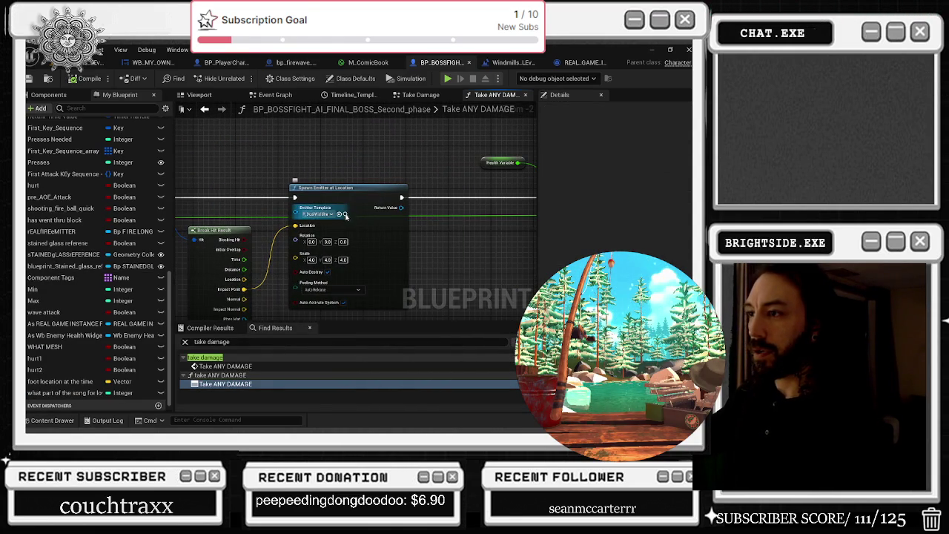
key("ctrl+space")
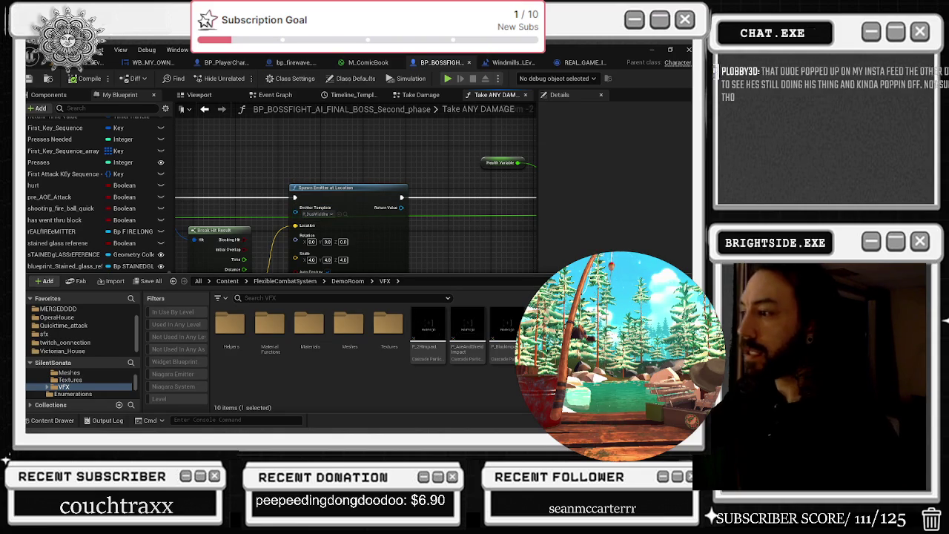
key("Return")
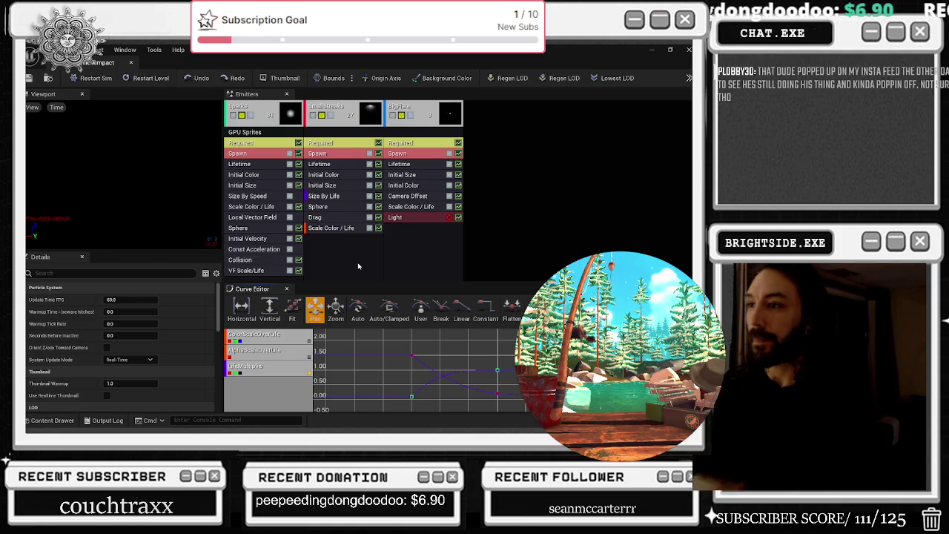
Close the P_DualWieldImpact Cascade editor to get back to the Take ANY DAMAGE tab
left_click(131, 63)
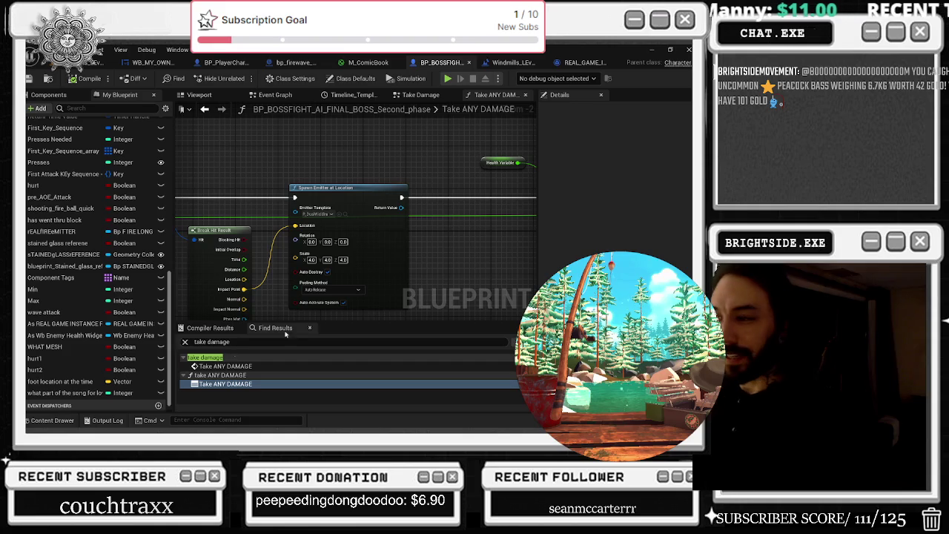
Check the Spawn Emitter and Branch nodes, then switch to bp_firewave_music_bossfight_lastPhase's Event Graph
left_click_drag(214, 247, 257, 241)
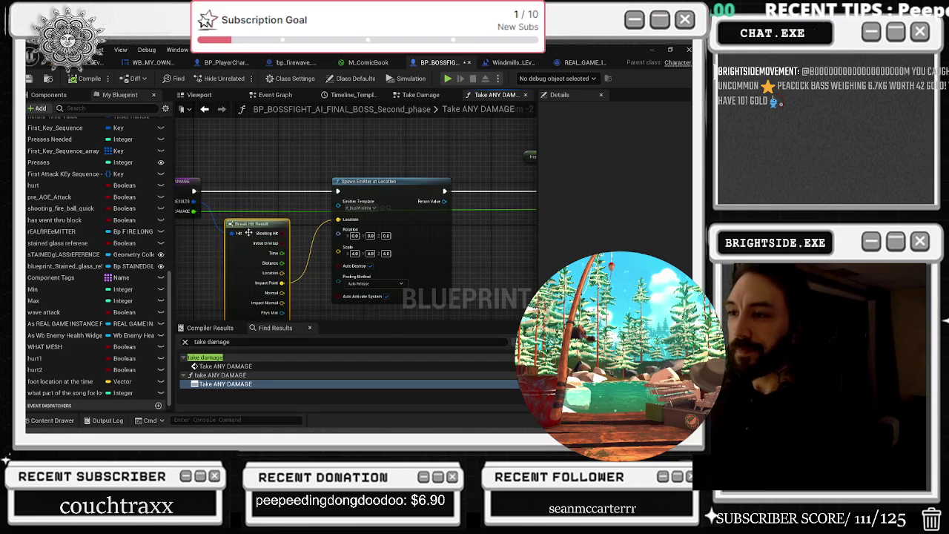
scroll(425, 181, "down", 2)
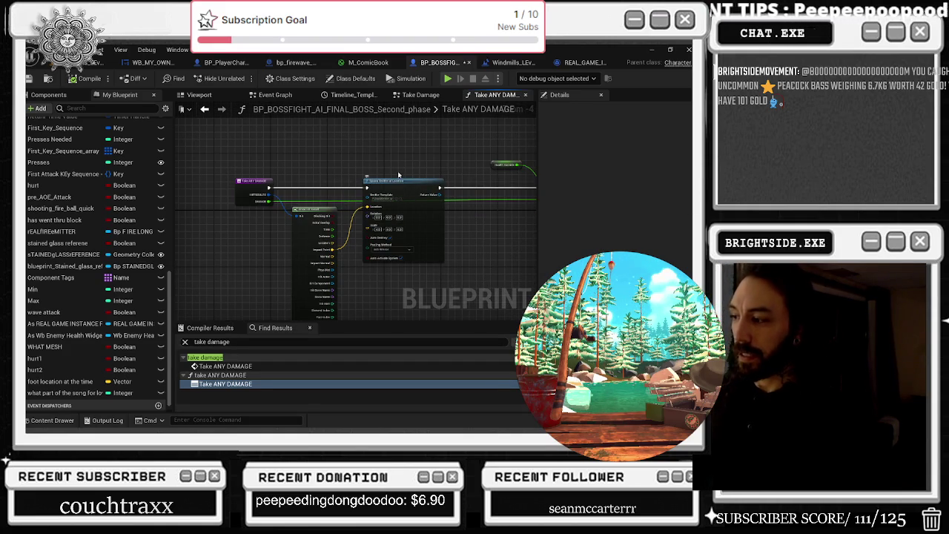
left_click_drag(378, 180, 189, 189)
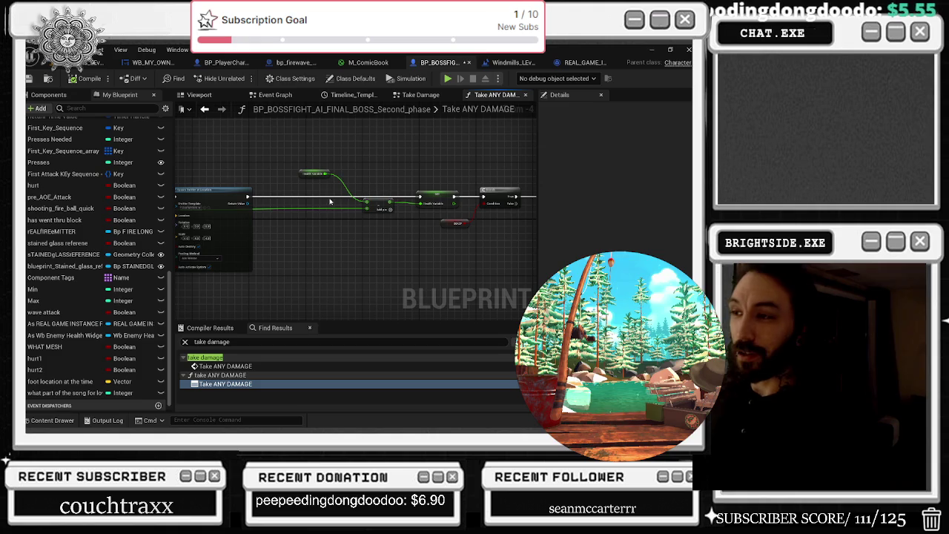
left_click_drag(368, 175, 218, 157)
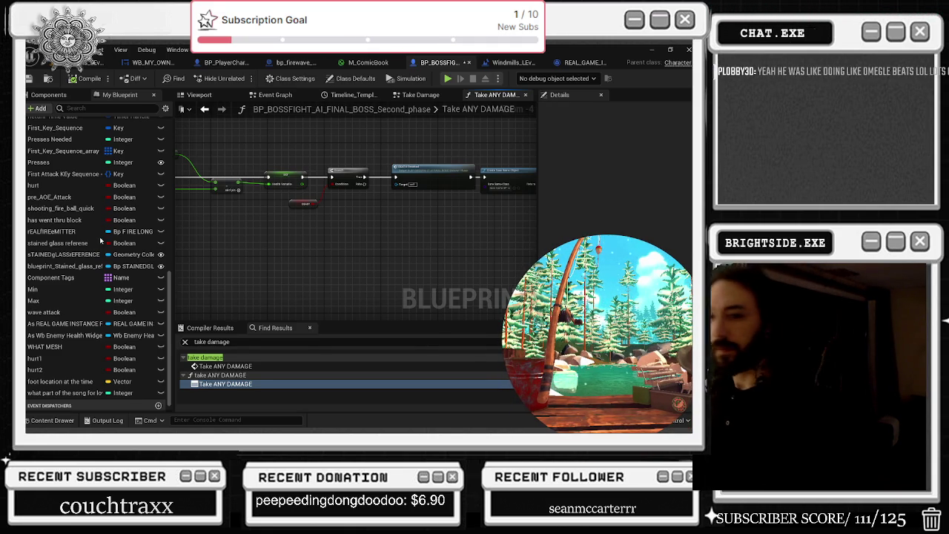
mouse_move(303, 235)
left_mouse_down()
mouse_move(307, 223)
mouse_move(463, 236)
mouse_move(476, 246)
left_mouse_up()
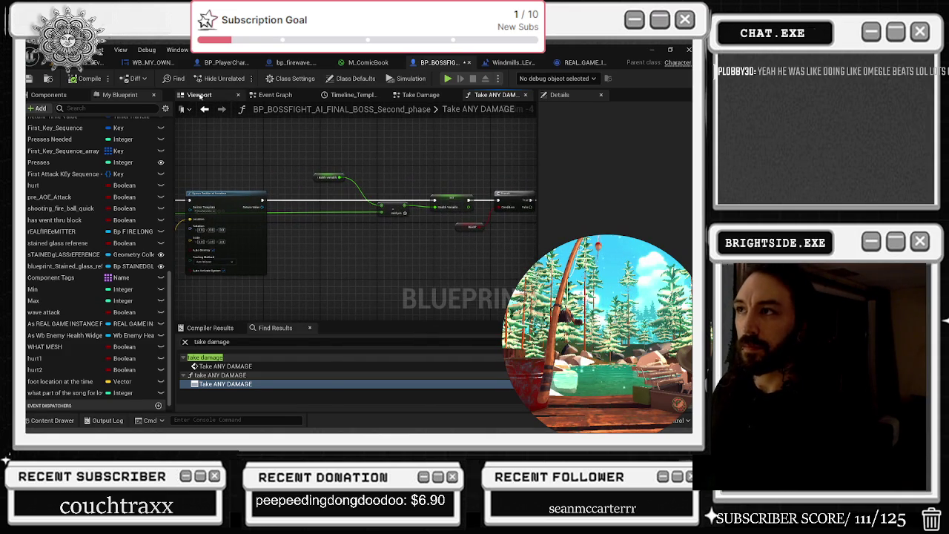
left_click(300, 62)
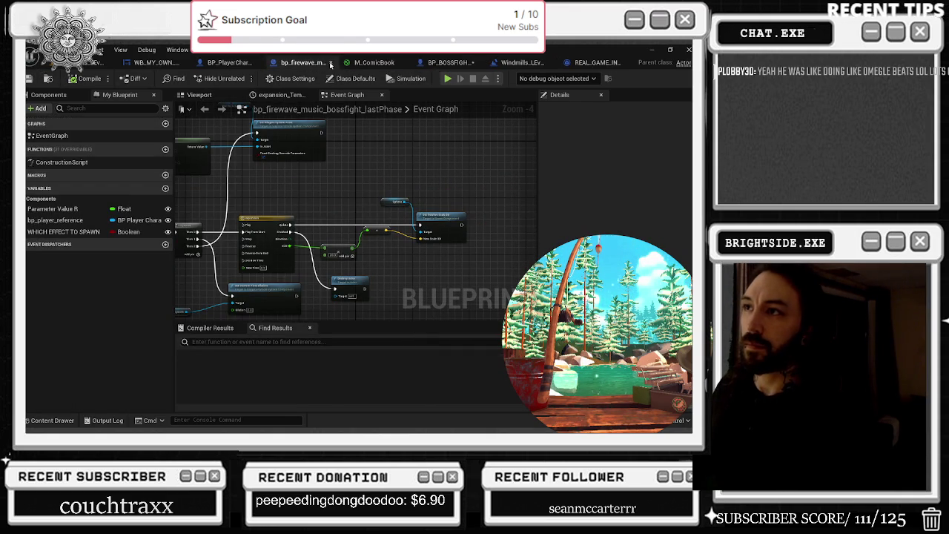
Search all content for 'bp_player' and open the BP_PlayerCharacter blueprint
left_click(230, 62)
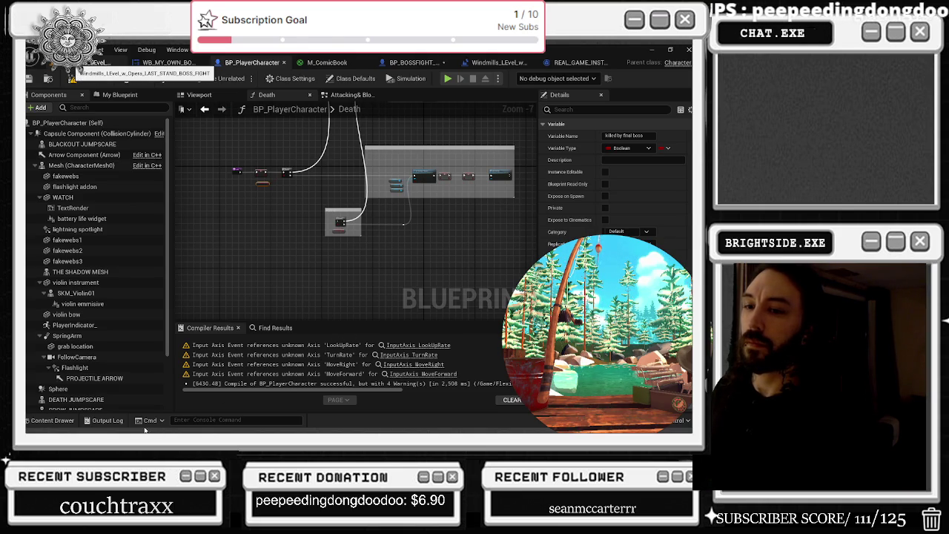
left_click(82, 62)
left_click(52, 420)
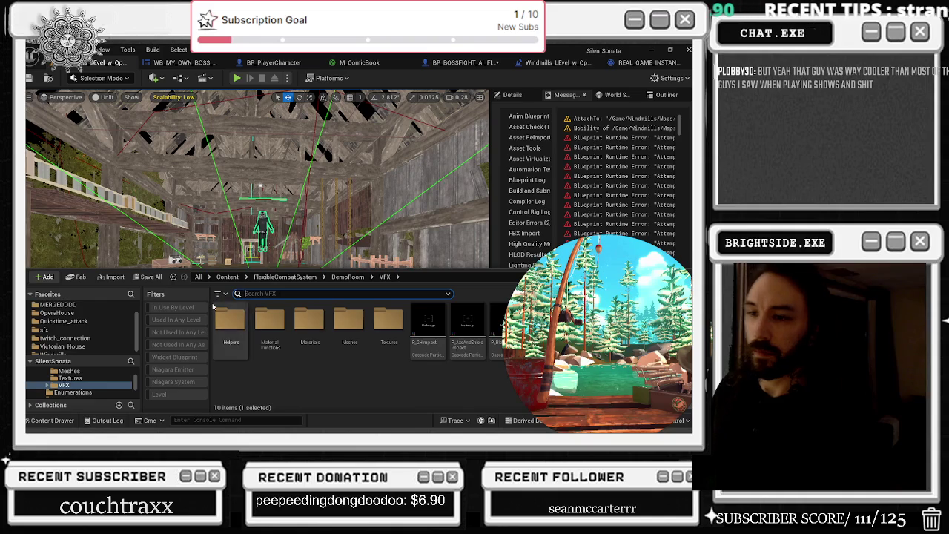
type("bp_playe")
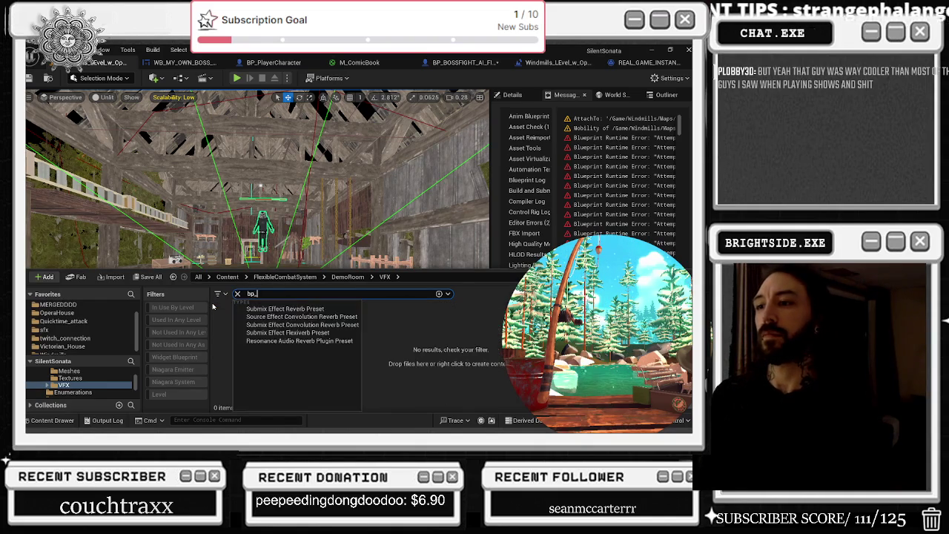
type("r")
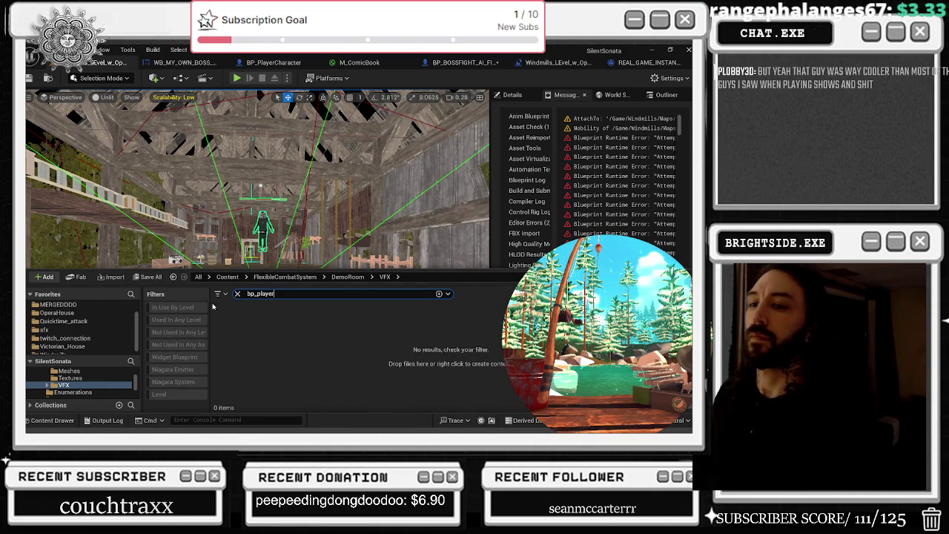
scroll(107, 381, "up", 3)
scroll(107, 382, "up", 5)
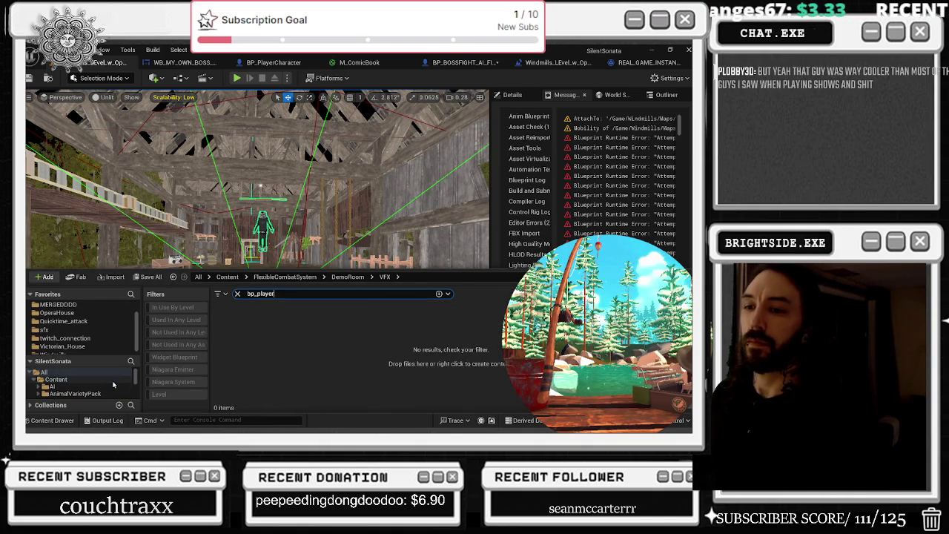
left_click(95, 362)
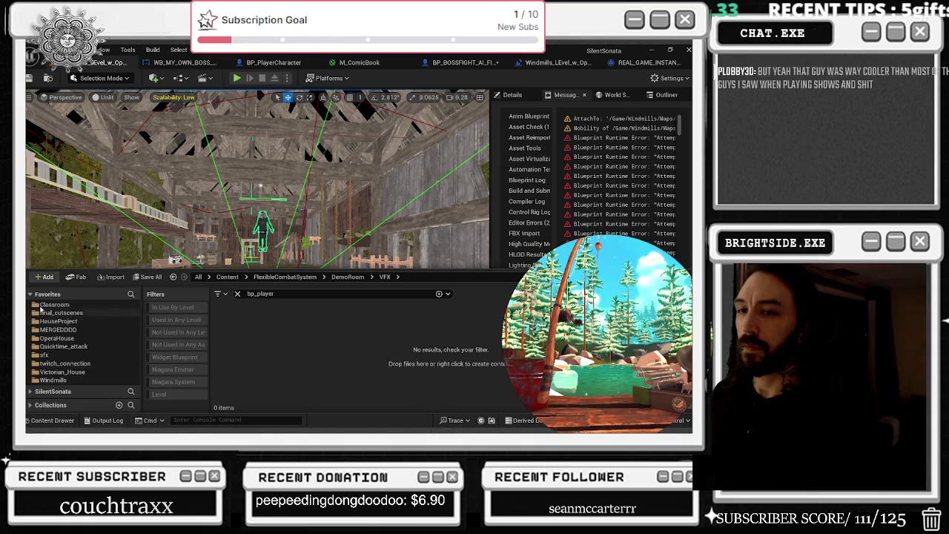
left_click(33, 295)
left_click(32, 308)
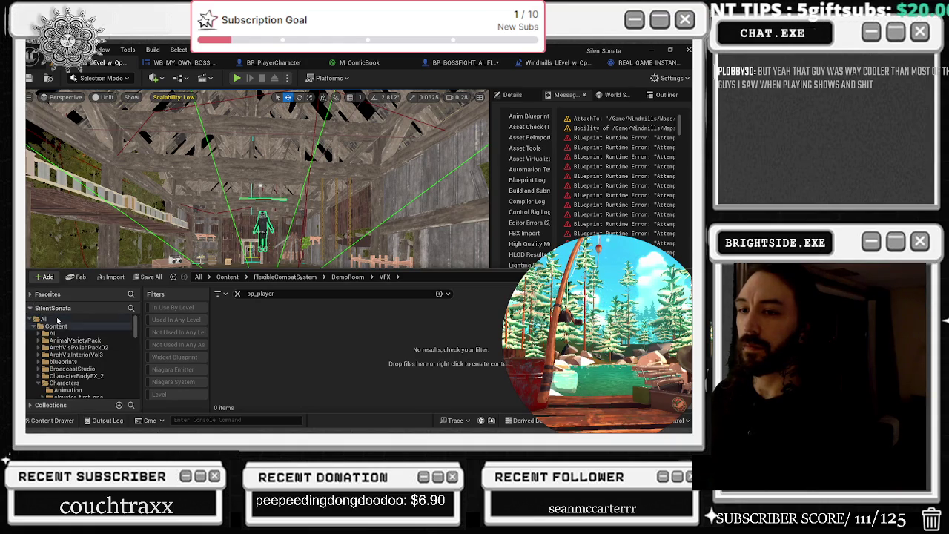
left_click(58, 320)
double_click(270, 326)
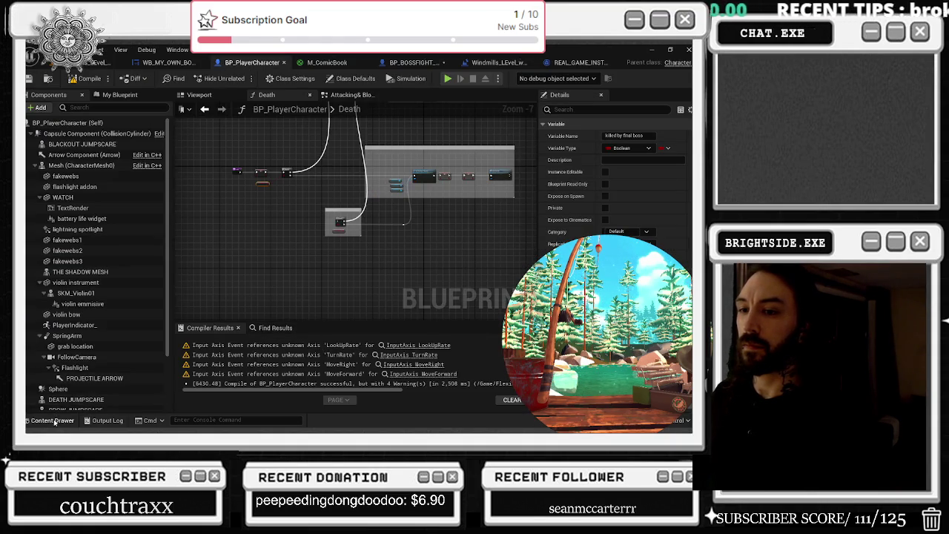
Change the search to 'bp_bull' and open the bp_BULLET blueprint
left_click(52, 420)
key("BackSpace")
key("BackSpace")
key("BackSpace")
type("b")
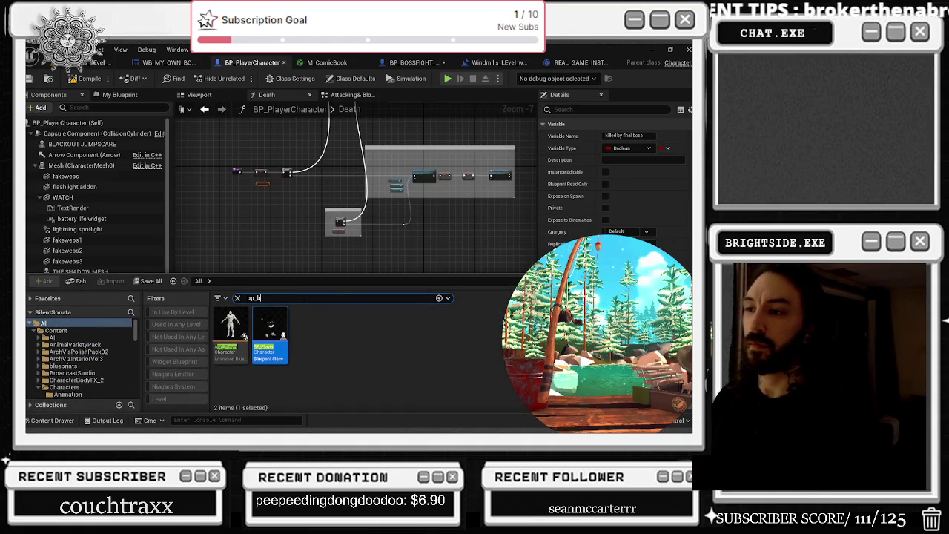
type("ull")
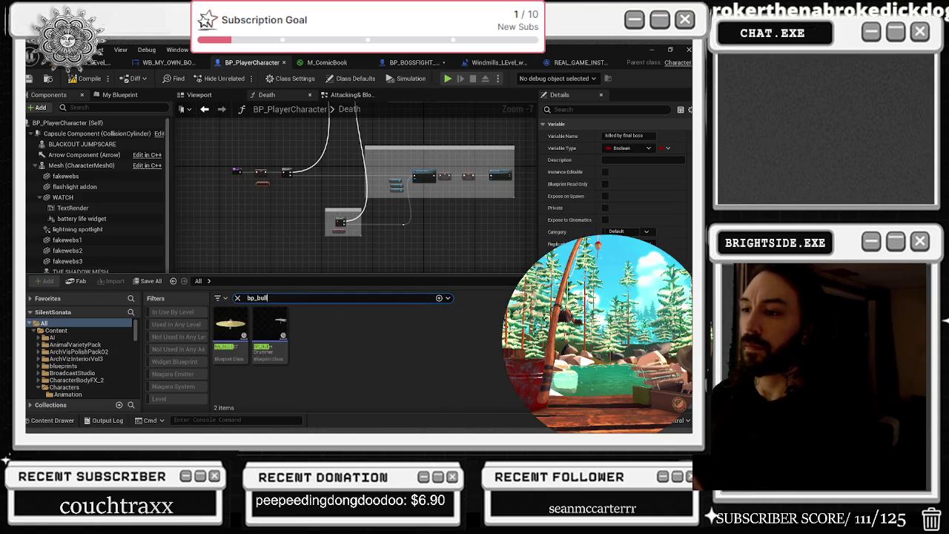
double_click(230, 329)
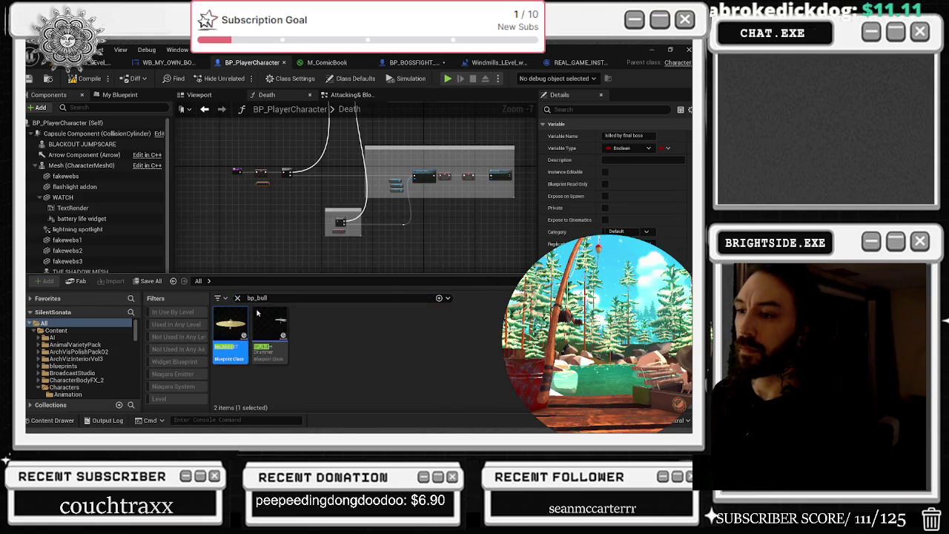
scroll(312, 250, "down", 2)
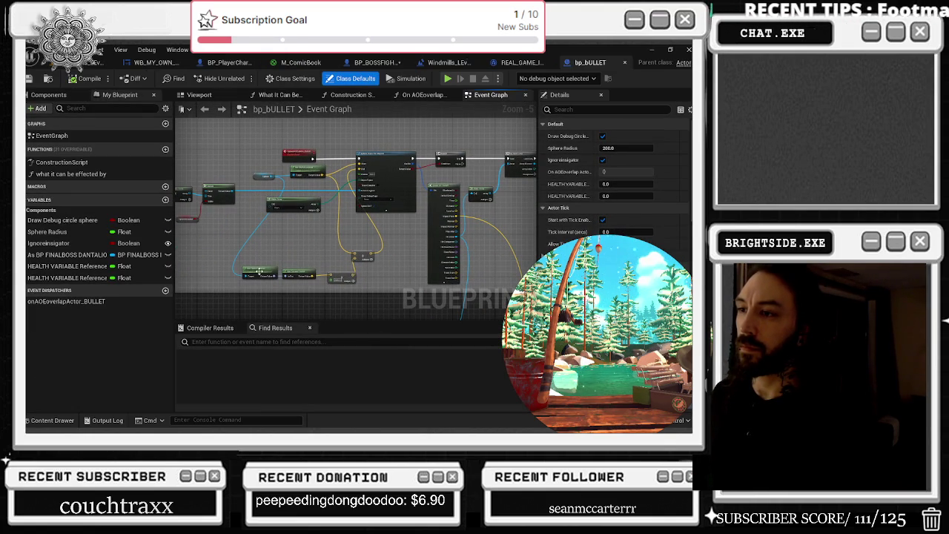
Raise two bp_BULLET nodes and browse to the Spawn Emitter's P_Explosion template in Particles
left_click_drag(258, 271, 289, 218)
mouse_move(306, 275)
left_mouse_down()
mouse_move(327, 239)
mouse_move(359, 231)
mouse_move(357, 219)
mouse_move(365, 236)
left_mouse_up()
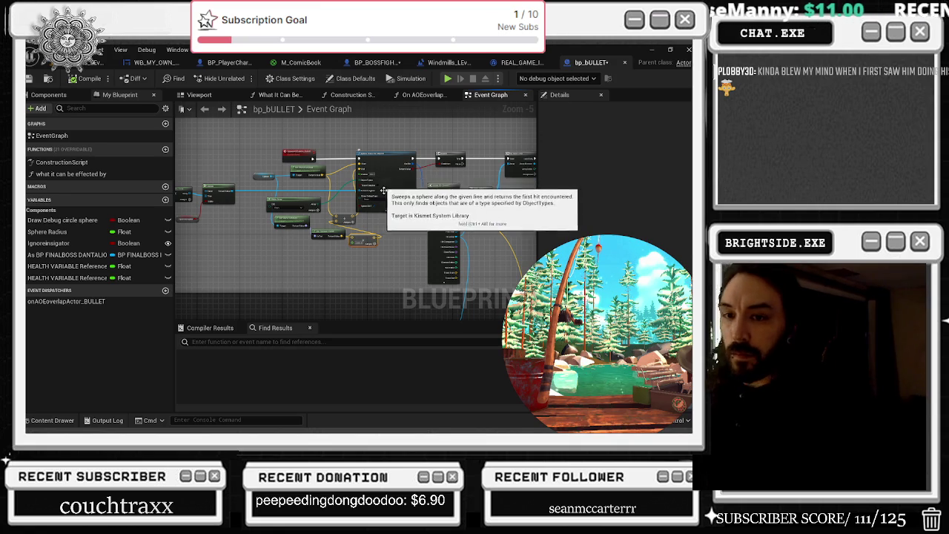
scroll(410, 209, "up", 3)
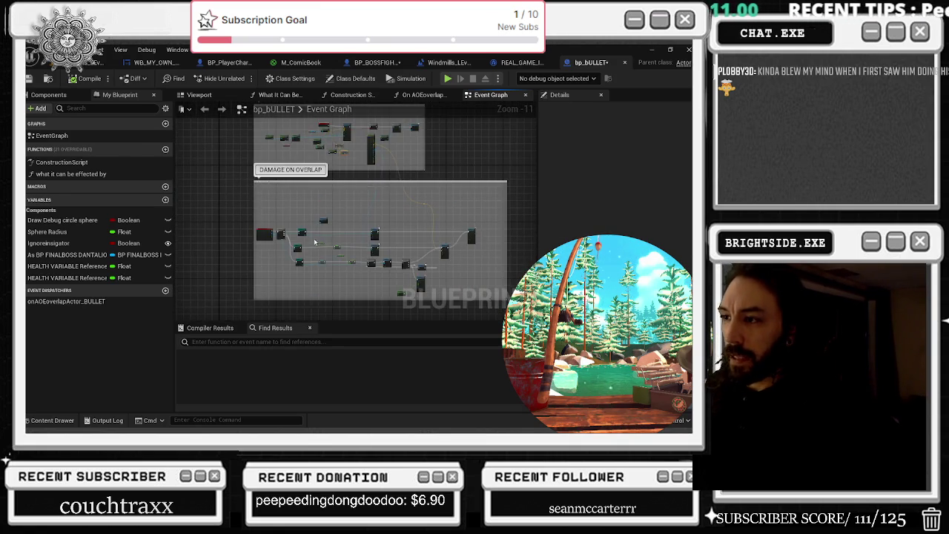
scroll(307, 184, "down", 3)
scroll(307, 183, "up", 2)
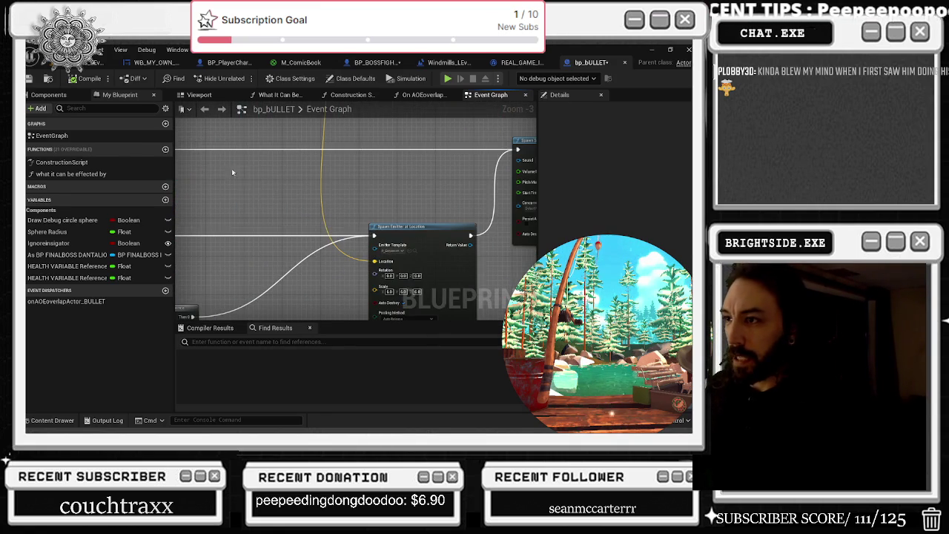
left_click_drag(301, 201, 221, 192)
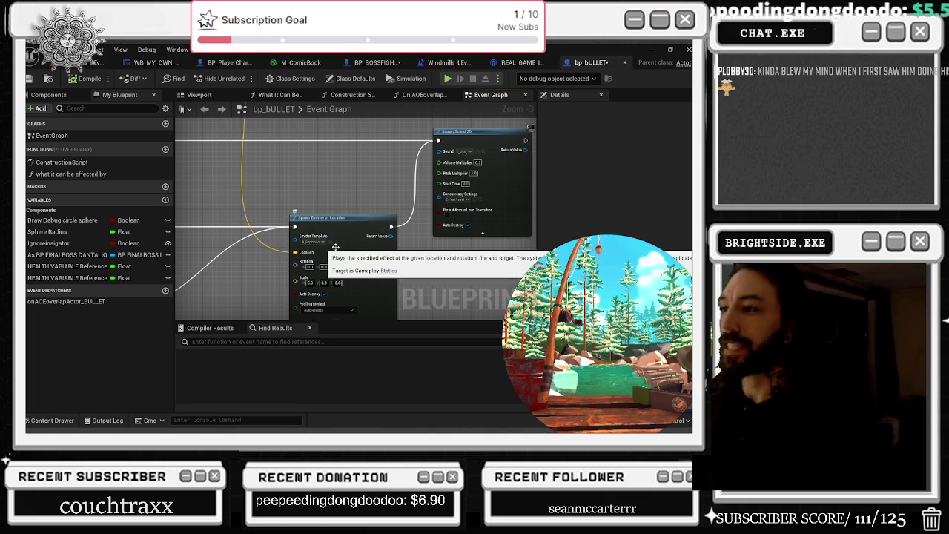
left_click(335, 243)
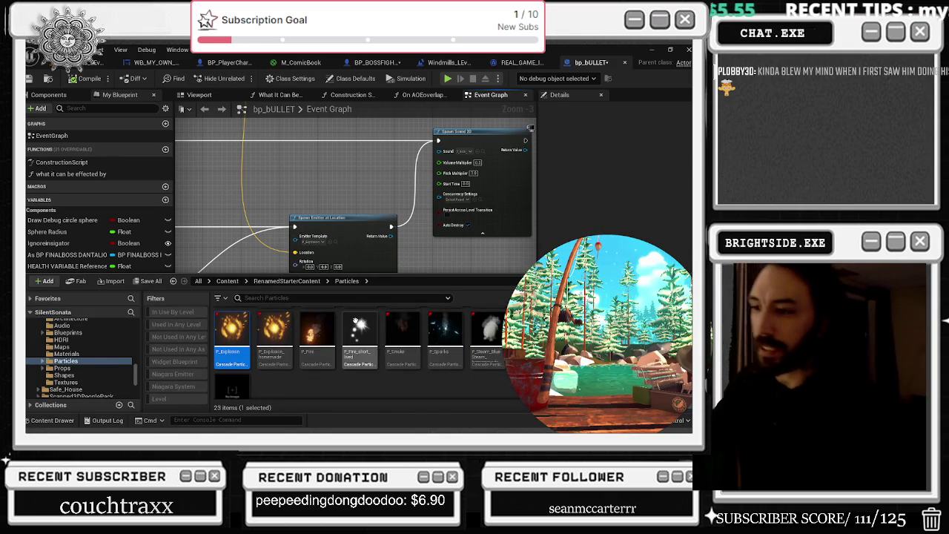
Preview the P_Fire assets, close the drawer, and view the Sequence, Delay, Apply Damage chain
mouse_move(356, 321)
mouse_move(306, 318)
left_click(419, 242)
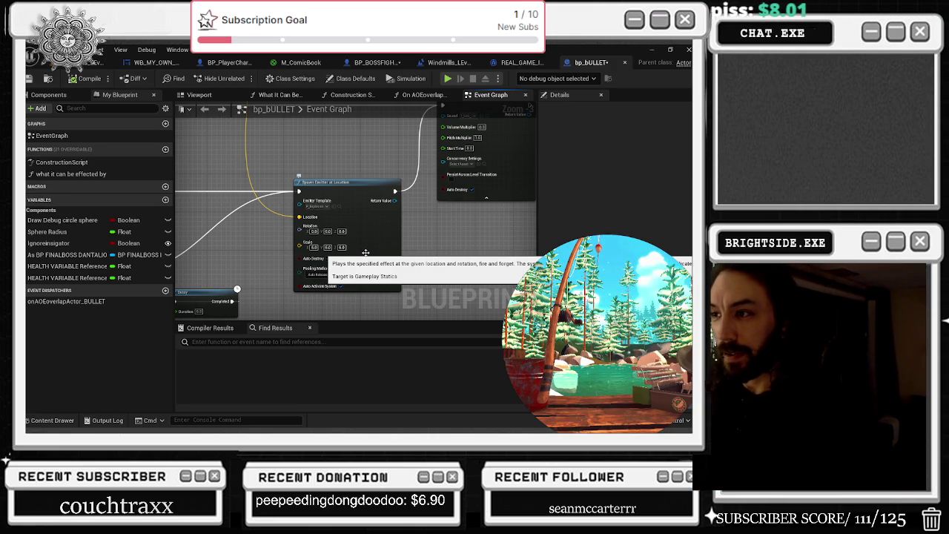
left_click_drag(286, 255, 386, 220)
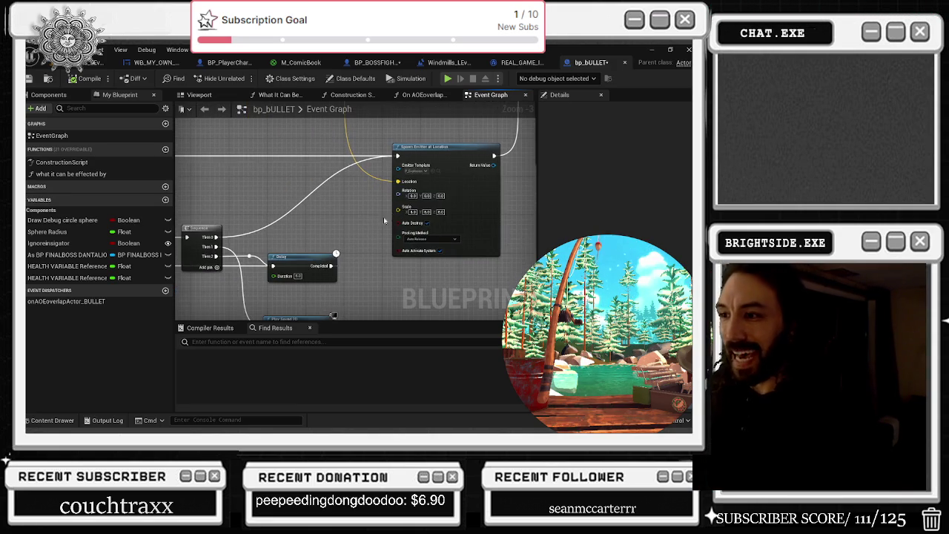
mouse_move(242, 211)
left_mouse_down()
mouse_move(271, 195)
mouse_move(371, 225)
left_mouse_up()
scroll(398, 197, "down", 2)
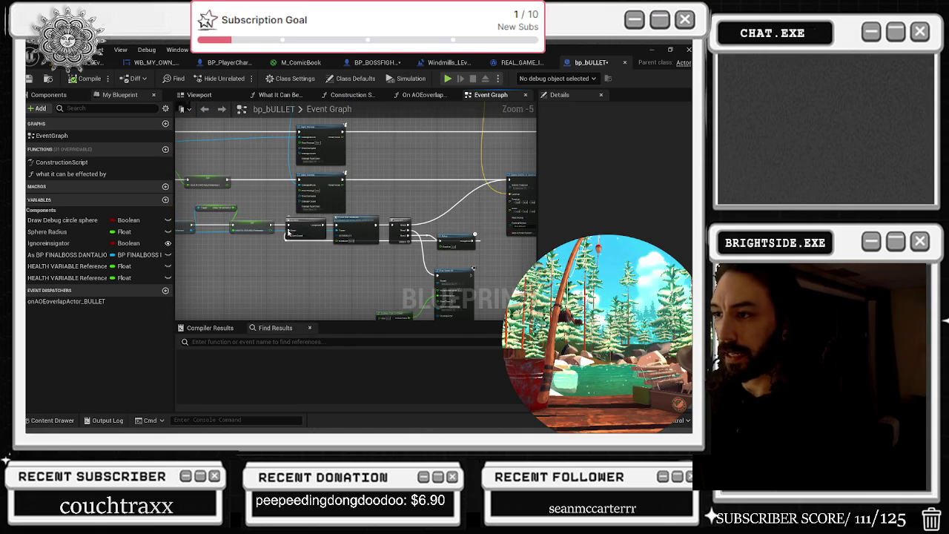
mouse_move(235, 229)
left_mouse_down()
mouse_move(290, 214)
mouse_move(534, 236)
left_mouse_up()
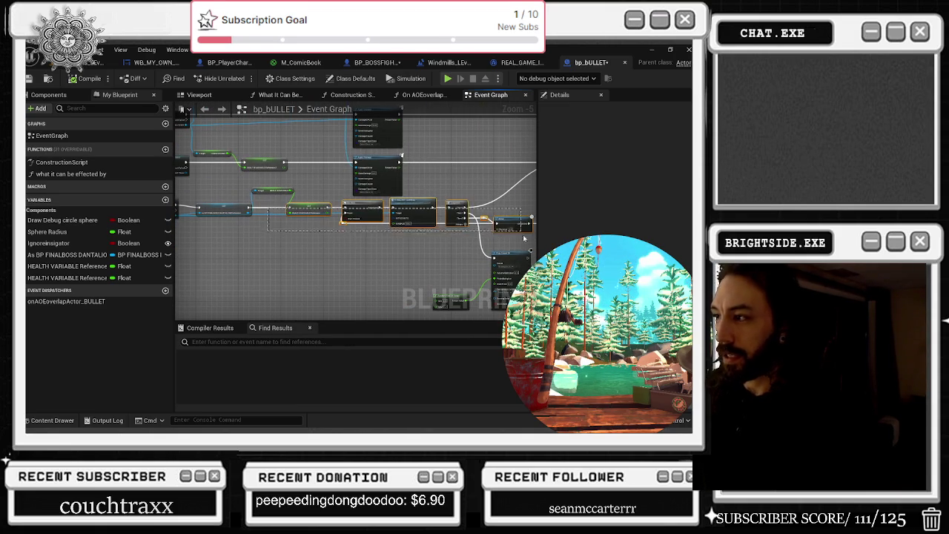
Shift the selected damage node row slightly right and inspect the variable and Do Once nodes
left_click_drag(357, 206, 366, 207)
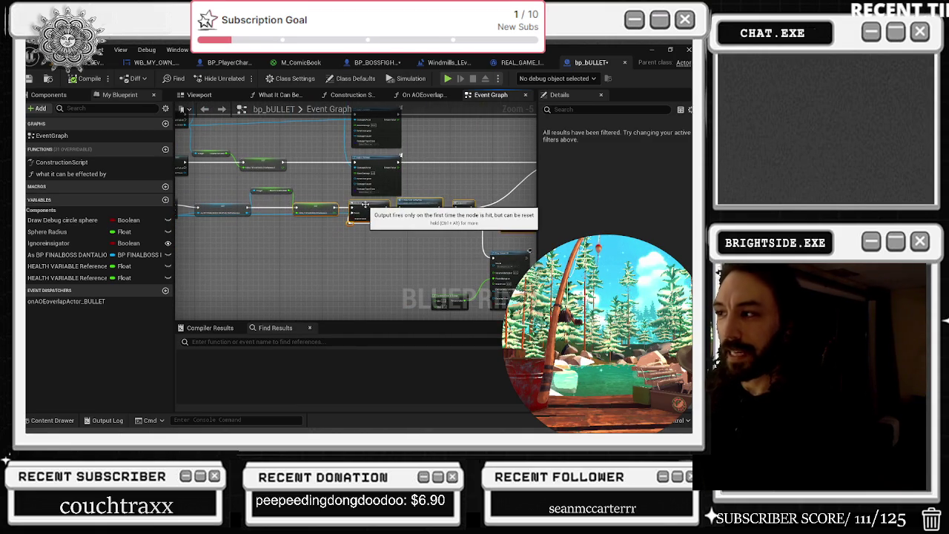
left_click_drag(287, 206, 321, 214)
left_click(272, 212)
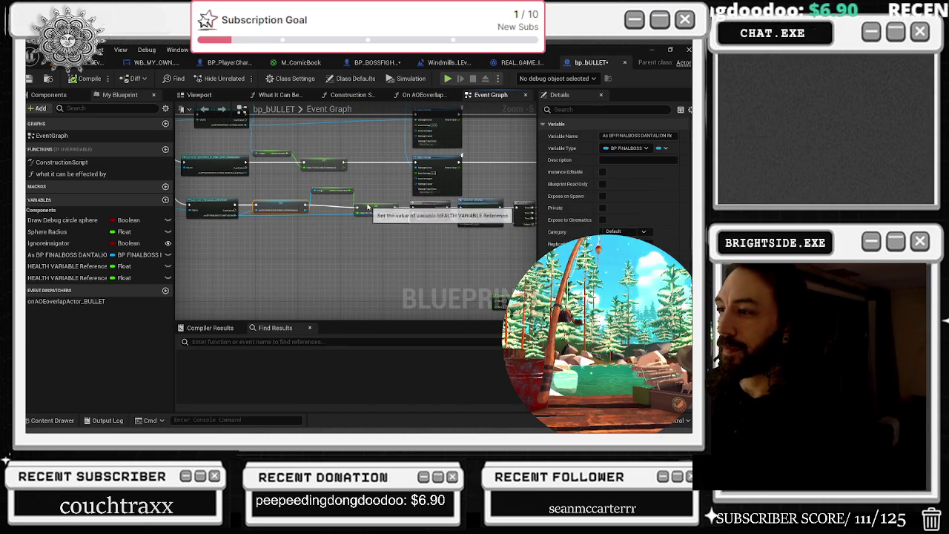
left_click(421, 206)
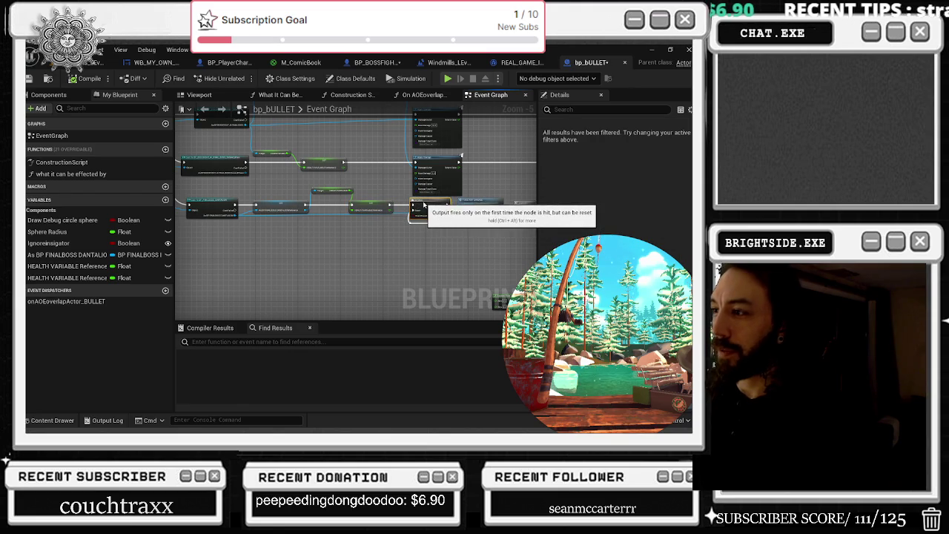
left_click(495, 198)
left_click_drag(495, 197, 343, 187)
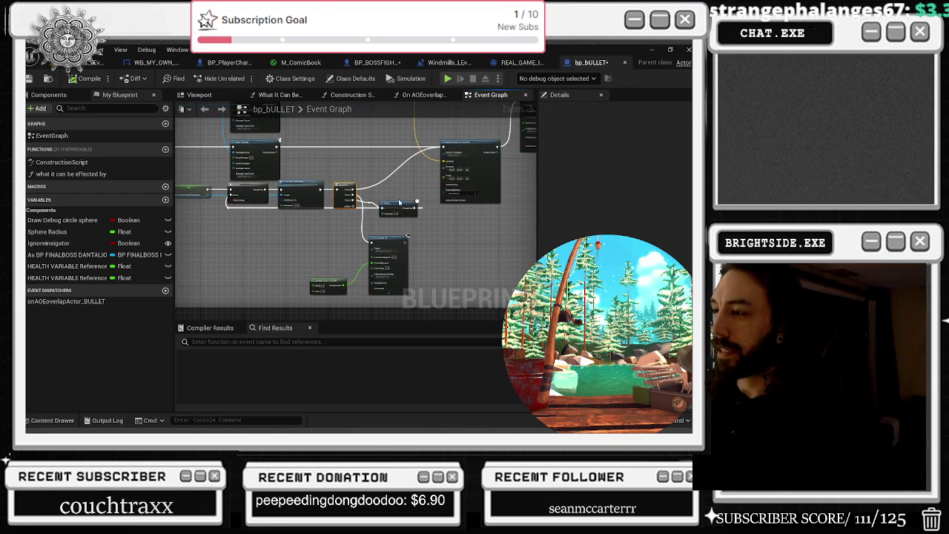
Move the small green node up near the Sequence and center on Spawn Emitter at Location
left_click_drag(407, 209, 401, 237)
left_click_drag(330, 285, 335, 223)
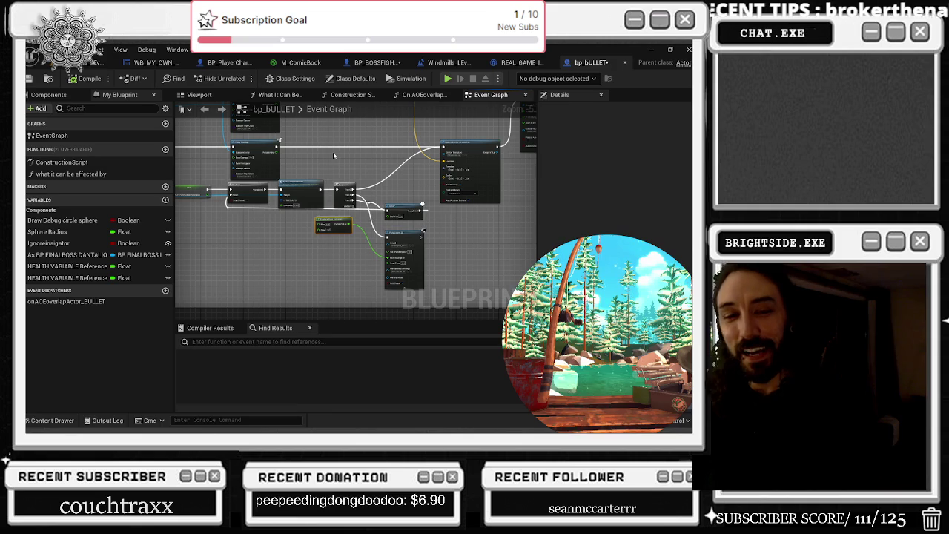
left_click_drag(344, 218, 398, 236)
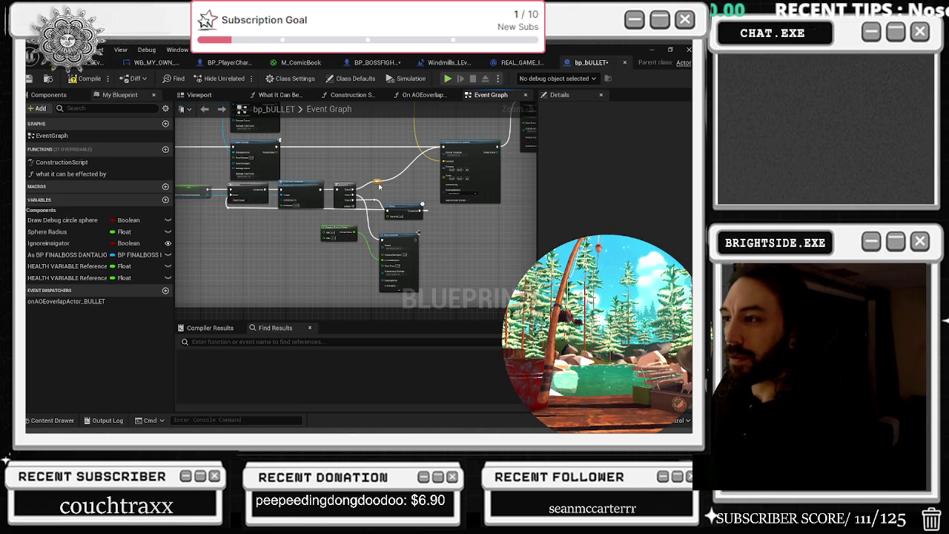
left_click_drag(322, 175, 489, 186)
mouse_move(527, 186)
left_mouse_down()
mouse_move(275, 183)
mouse_move(240, 203)
mouse_move(285, 201)
mouse_move(310, 226)
left_mouse_up()
scroll(363, 173, "up", 3)
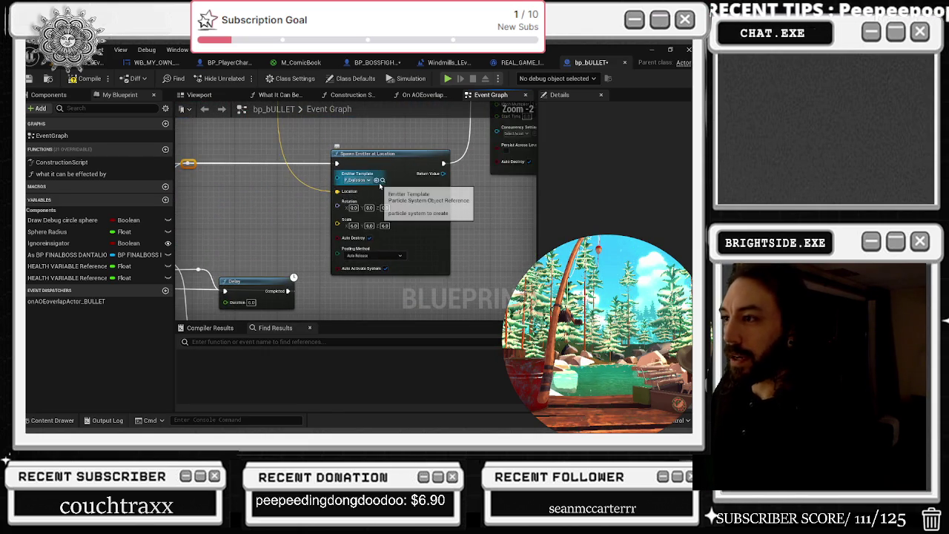
Browse the Particles folder for an emitter template, then switch to the top-level All view
left_click_drag(416, 164, 375, 222)
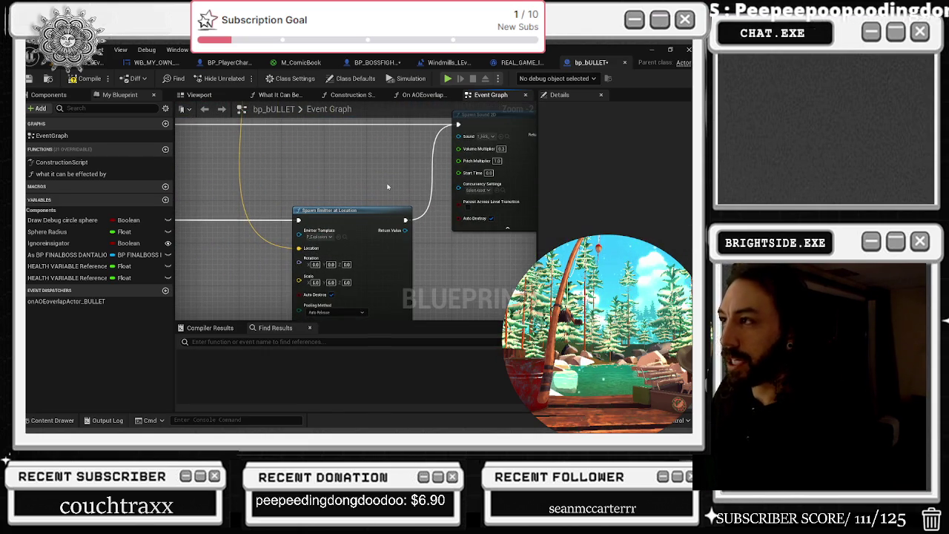
left_click(345, 238)
scroll(304, 335, "up", 2)
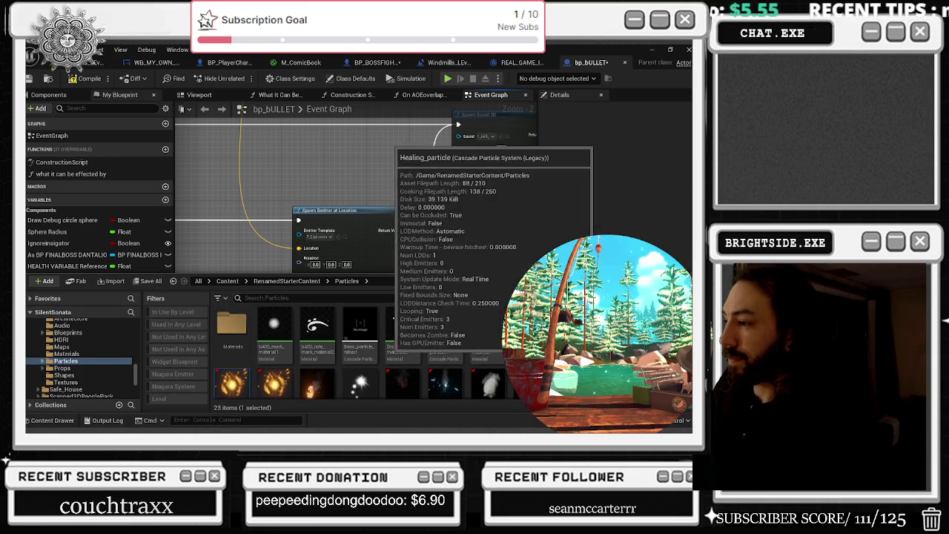
scroll(486, 326, "down", 2)
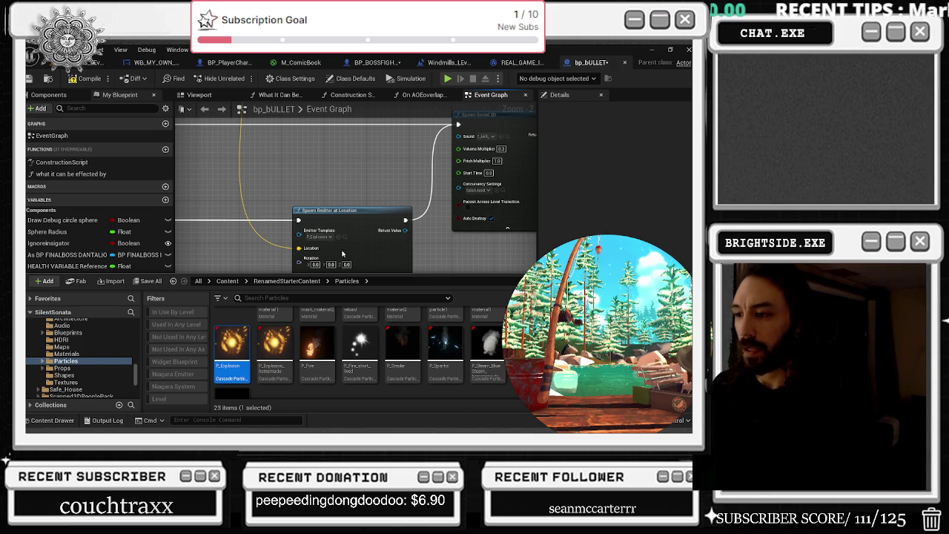
scroll(379, 334, "up", 2)
scroll(379, 334, "down", 3)
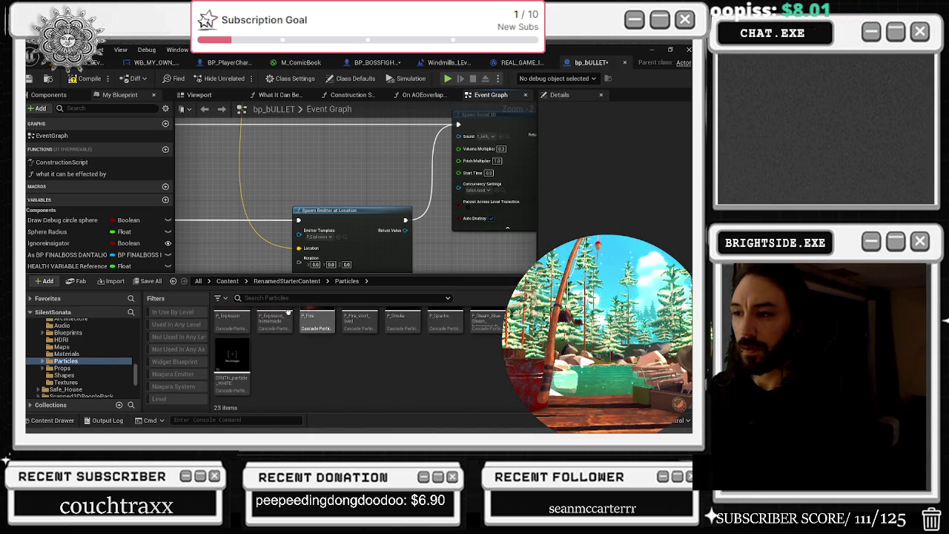
scroll(307, 311, "up", 3)
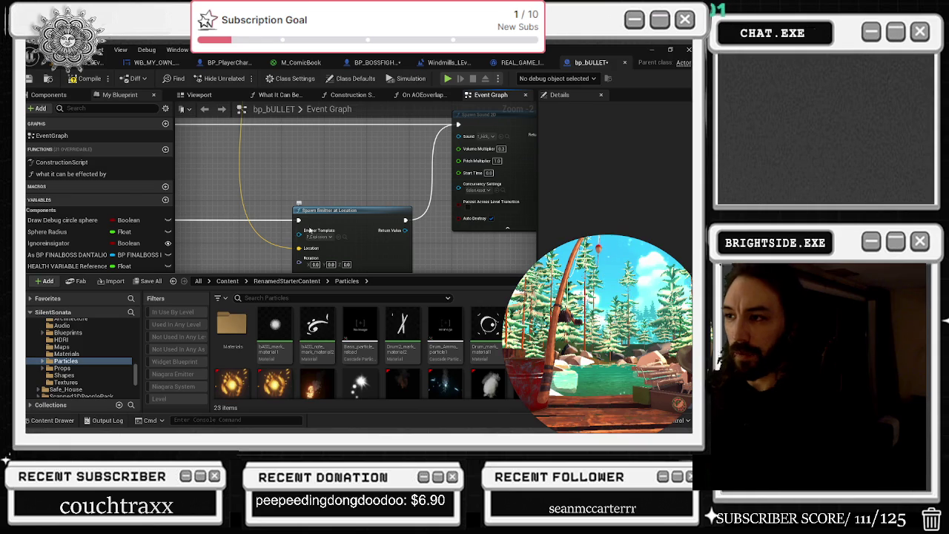
scroll(129, 352, "up", 5)
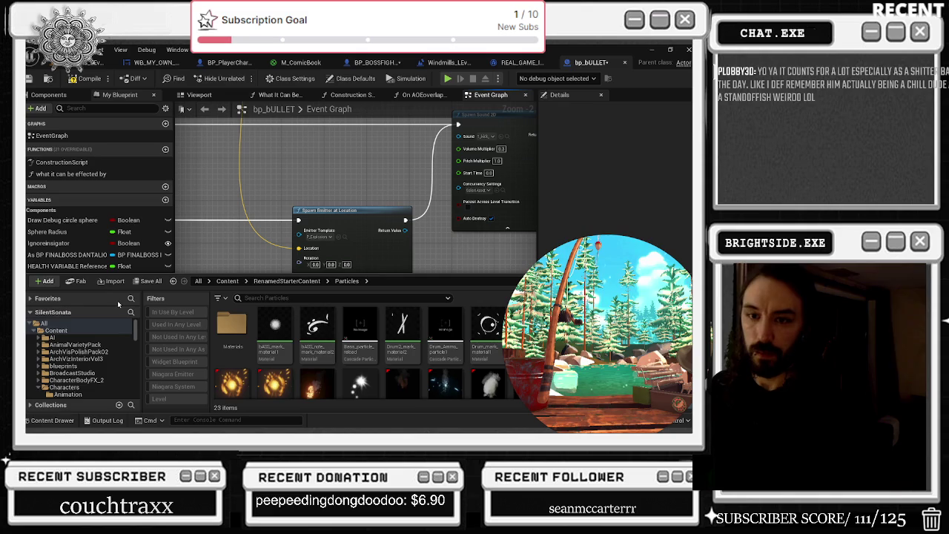
left_click(51, 326)
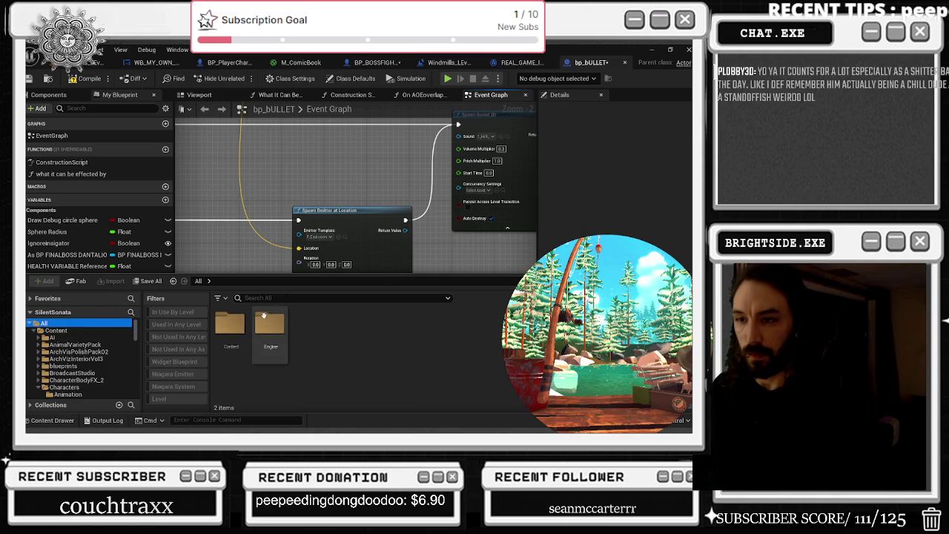
Filter all content to Niagara System assets and make the content drawer taller
left_click(270, 298)
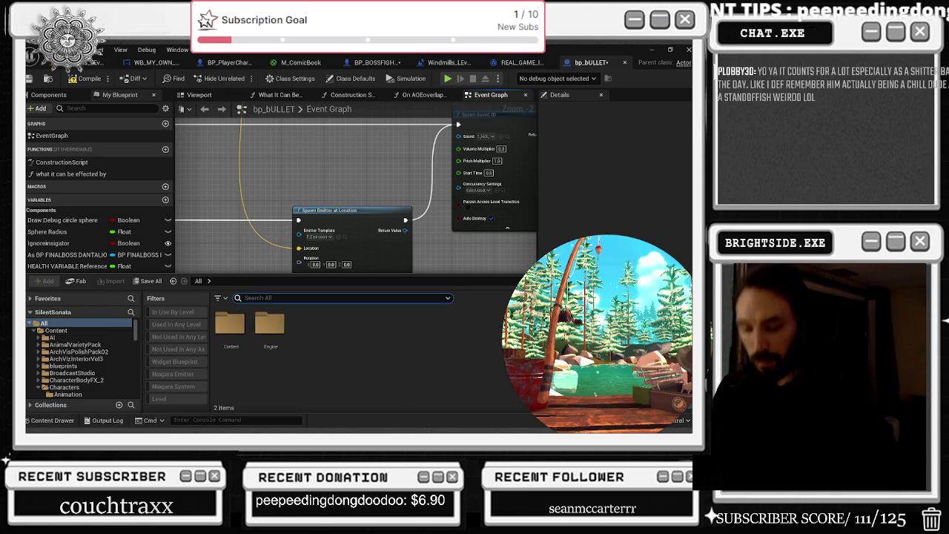
left_click(171, 386)
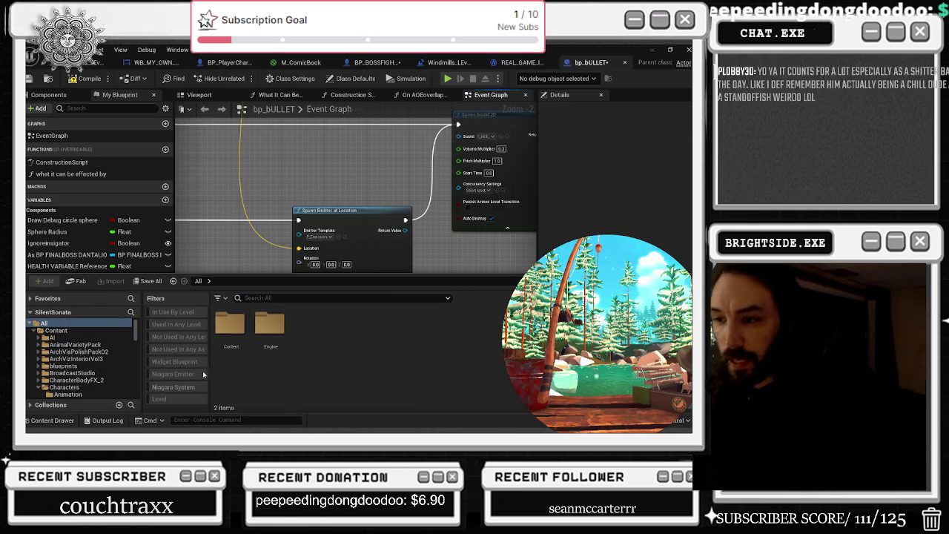
scroll(348, 349, "down", 3)
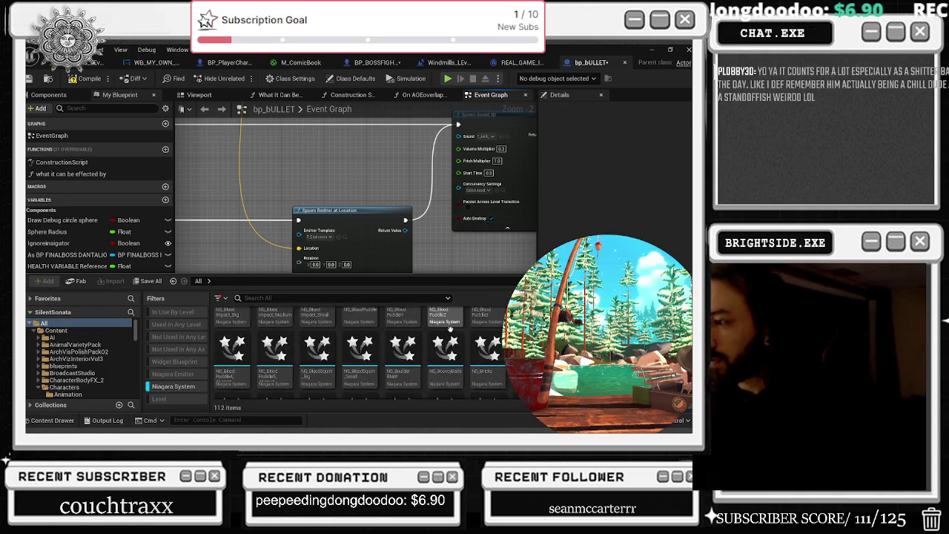
left_click_drag(465, 275, 465, 222)
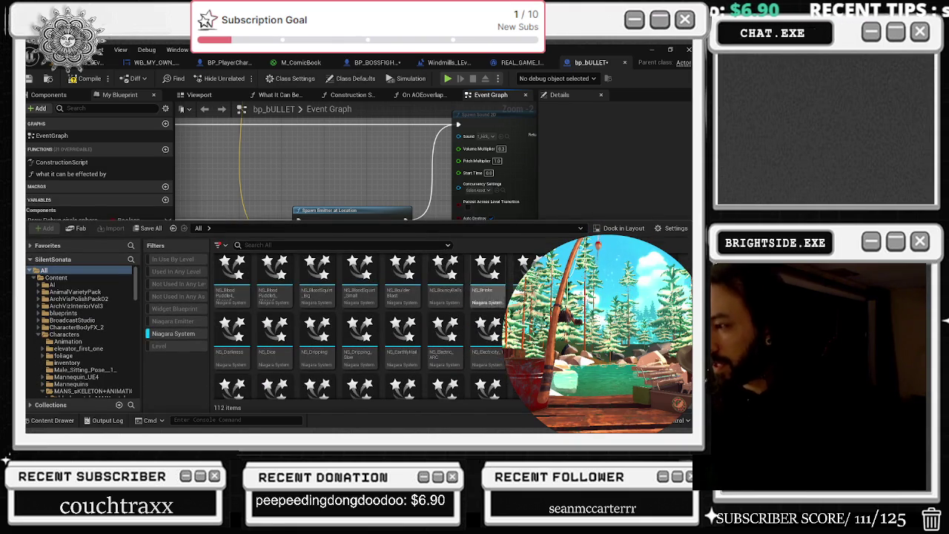
Scroll through the 112 Niagara systems and open NS_Twister for preview
scroll(348, 334, "down", 3)
scroll(360, 327, "down", 3)
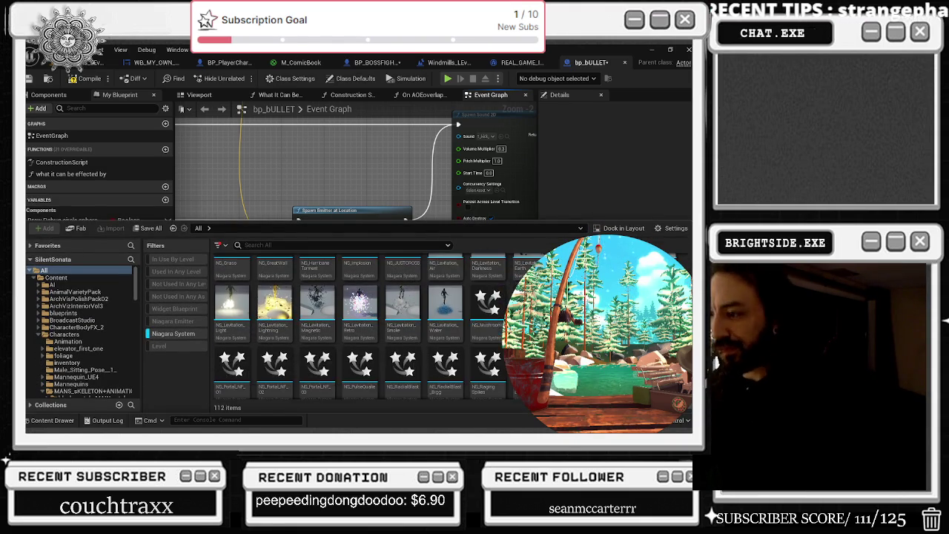
scroll(359, 326, "down", 5)
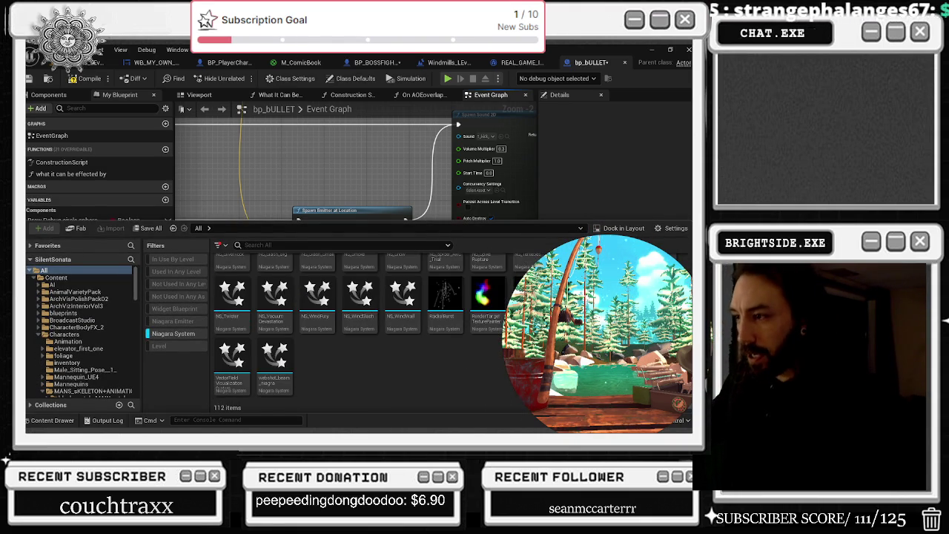
scroll(359, 326, "up", 2)
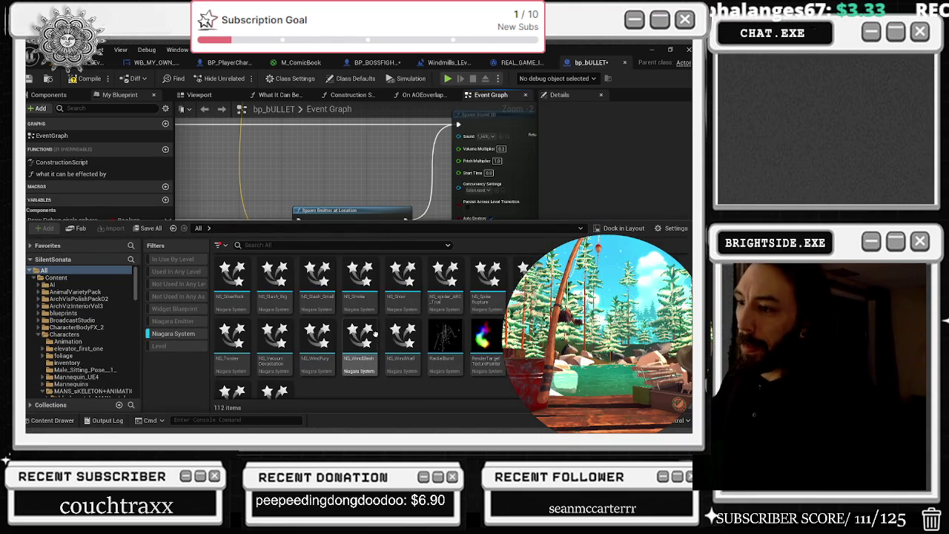
scroll(444, 305, "up", 1)
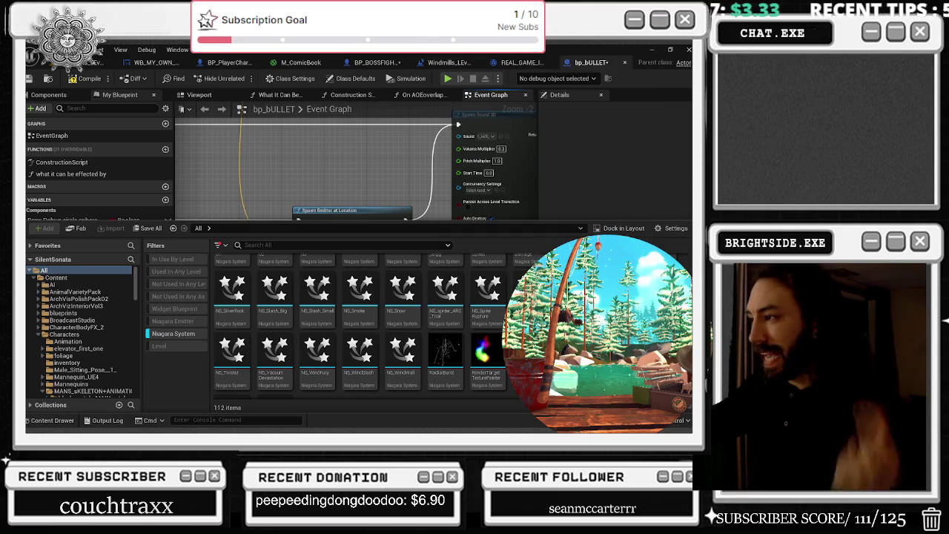
scroll(444, 349, "down", 1)
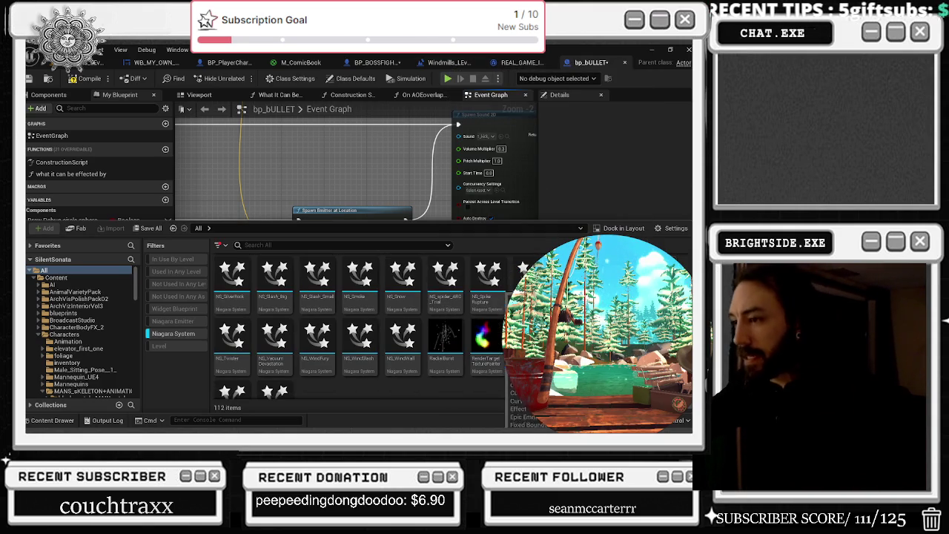
mouse_move(279, 335)
left_click(237, 342)
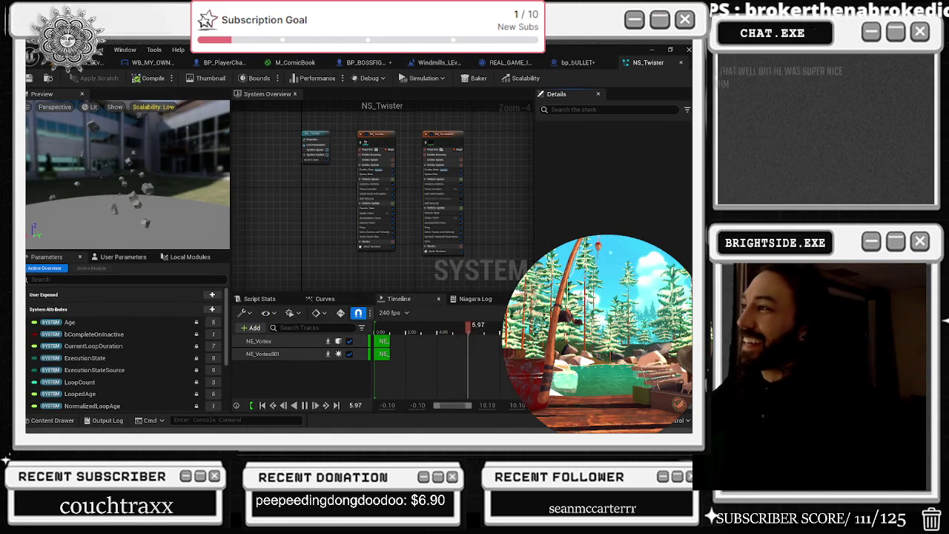
Close NS_Twister, preview NS_Tornado, and return to bp_BULLET with the Niagara systems listed
left_click(680, 62)
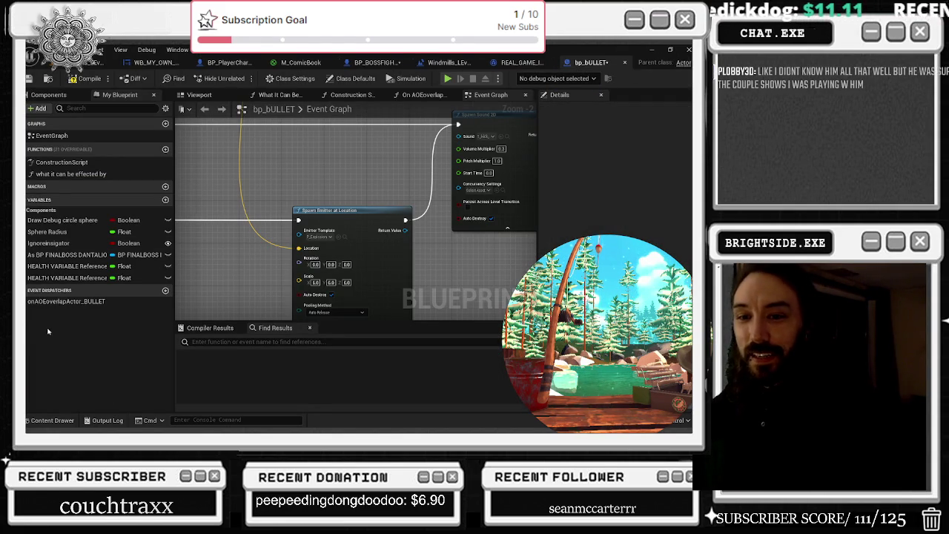
left_click(46, 422)
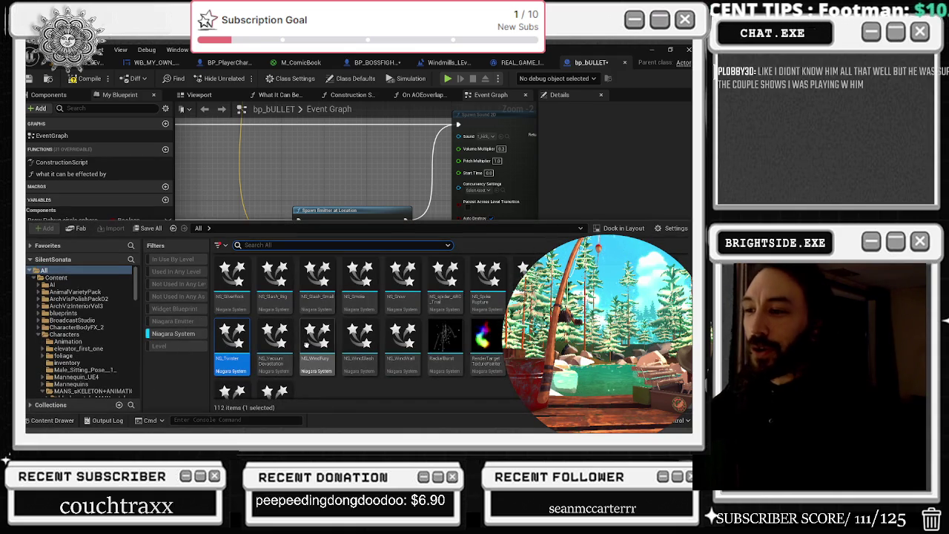
mouse_move(273, 334)
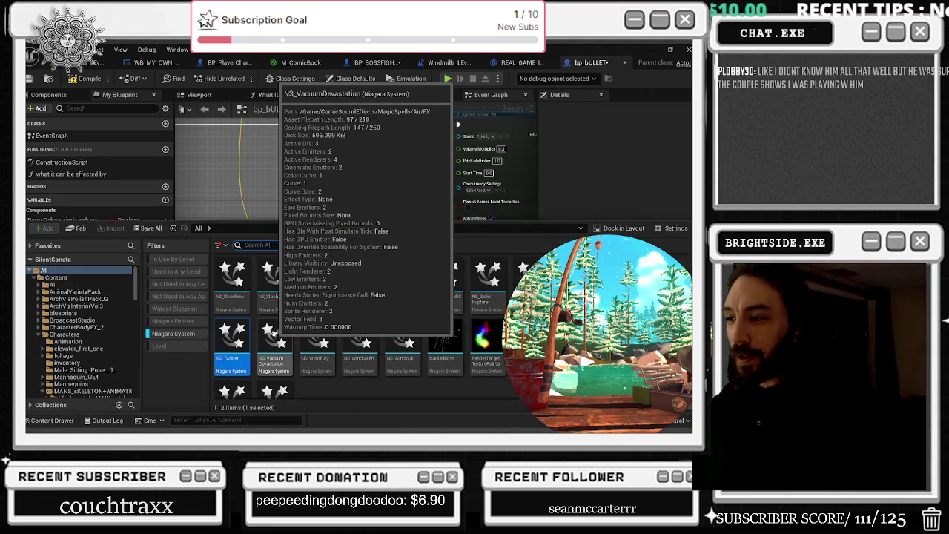
key("alt+Tab")
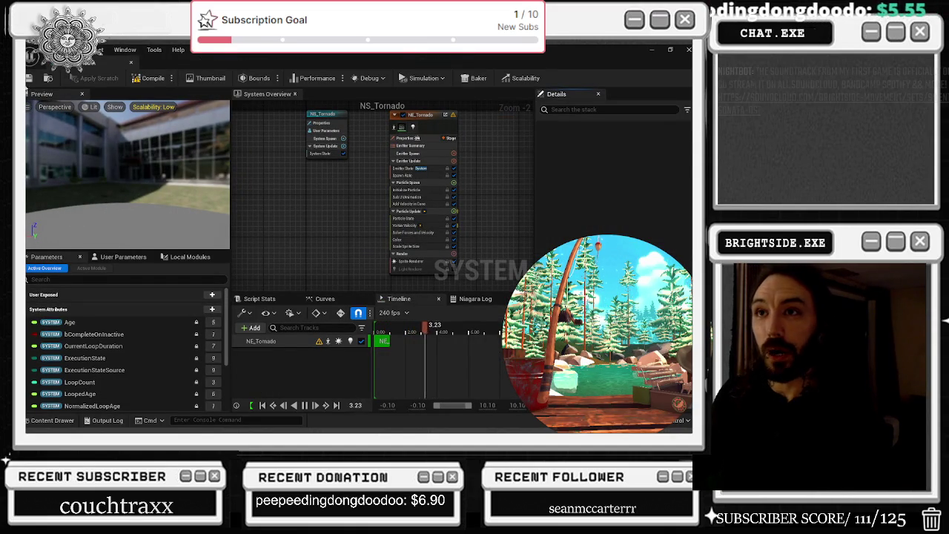
key("alt+Tab")
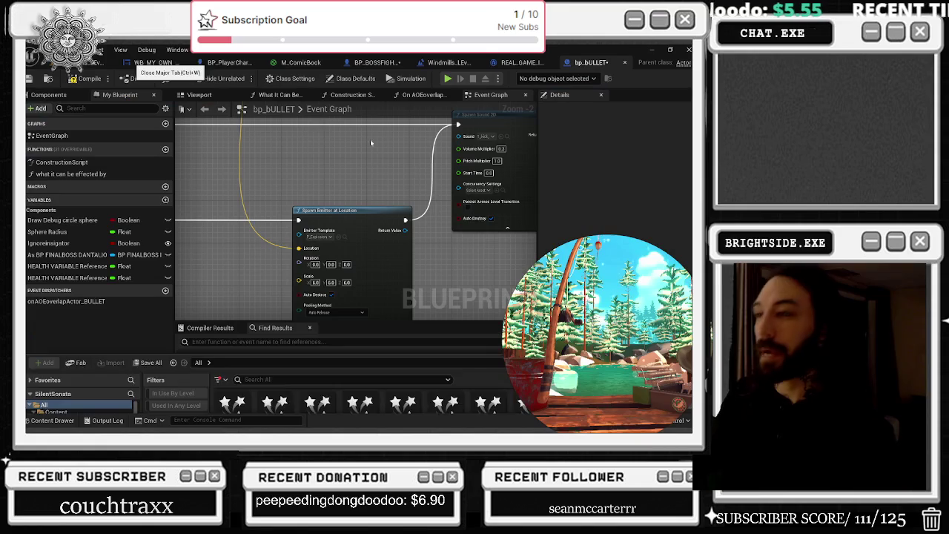
left_click(44, 421)
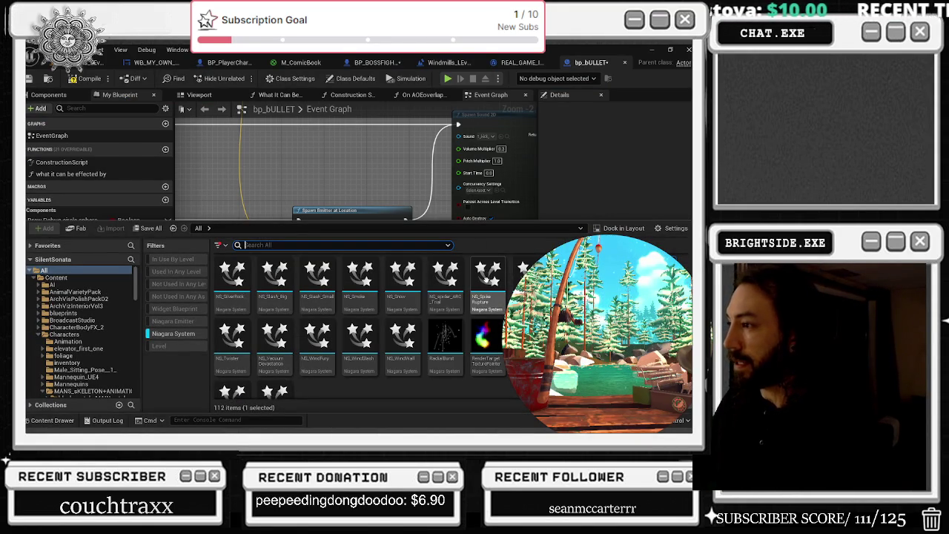
Preview NS_SpikeRupture and NS_spider_ARC_Trial from the Content Drawer, closing each afterwards
double_click(485, 277)
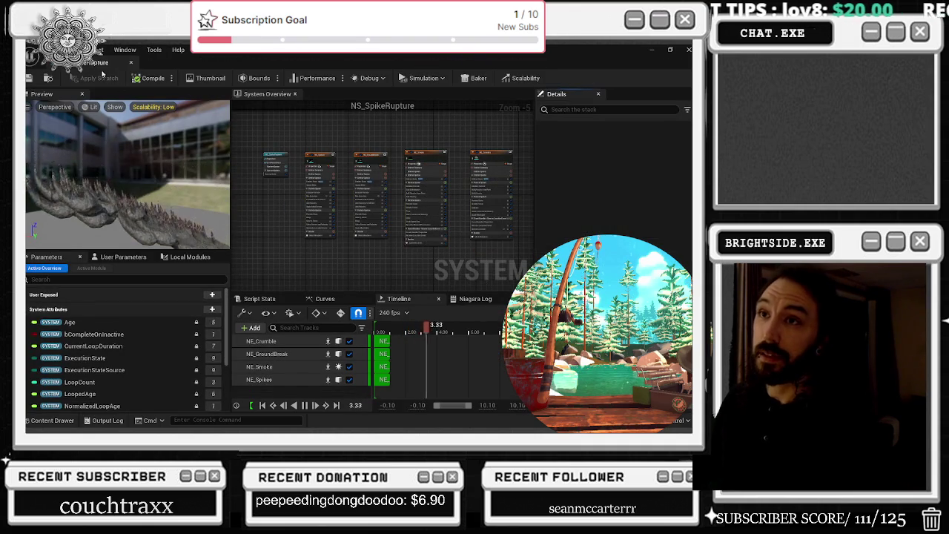
left_click(131, 63)
left_click(49, 420)
double_click(445, 278)
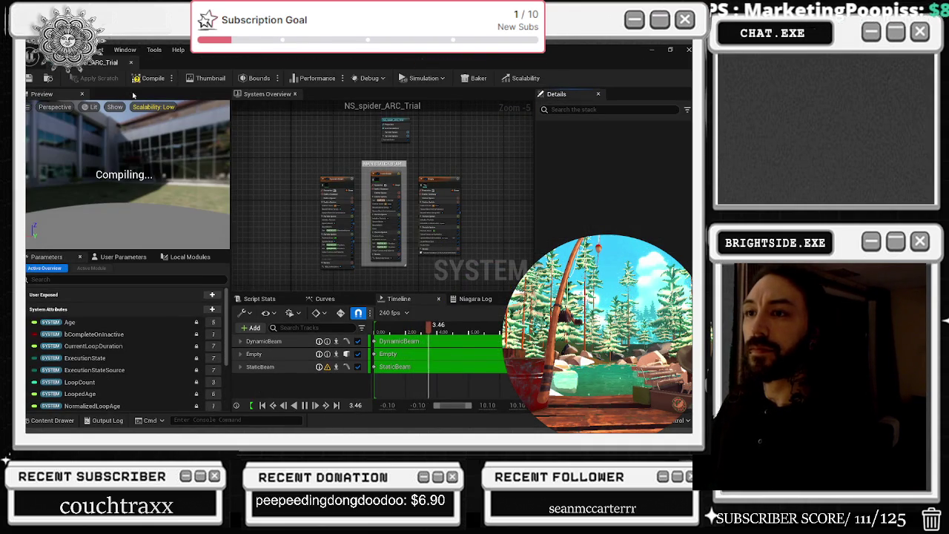
left_click(130, 64)
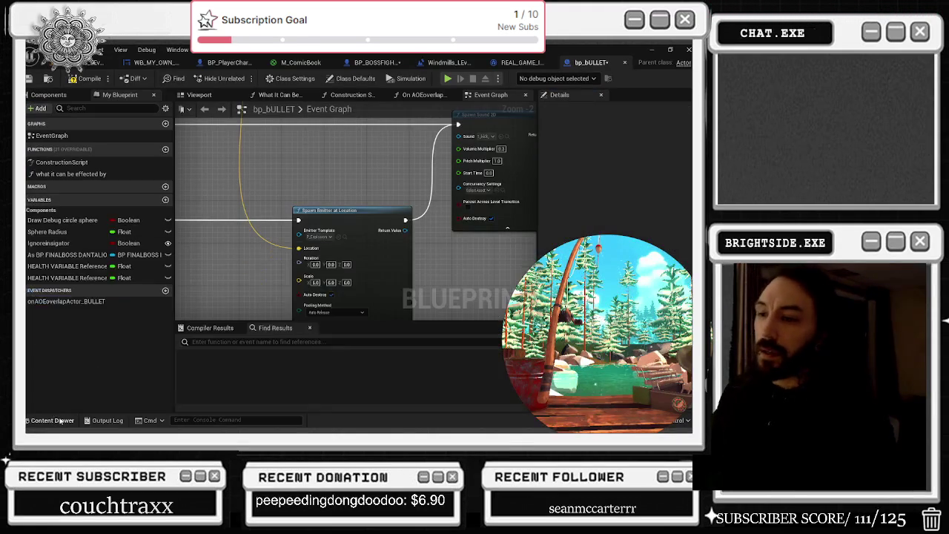
left_click(52, 420)
Preview NS_Snow and NS_Smoke, closing each preview and reopening the Niagara list
double_click(410, 276)
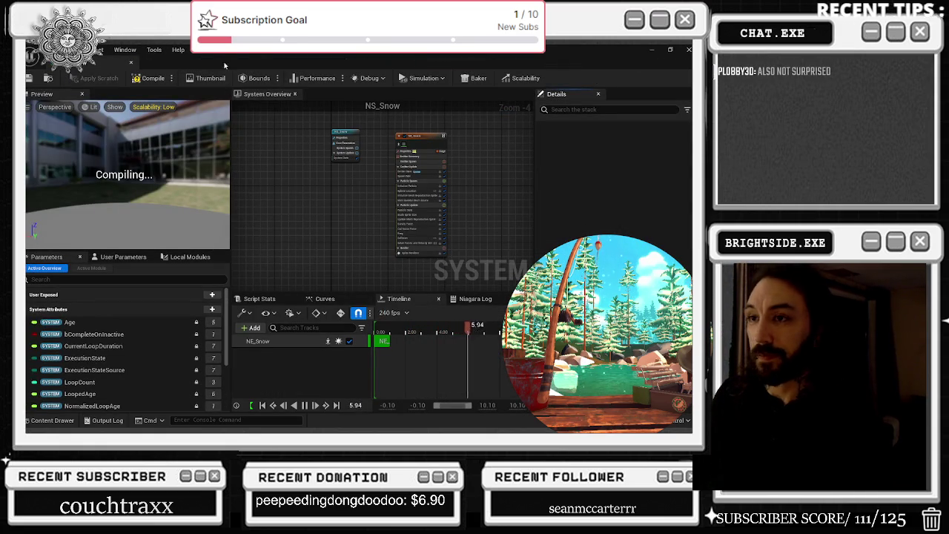
left_click(130, 65)
left_click(48, 420)
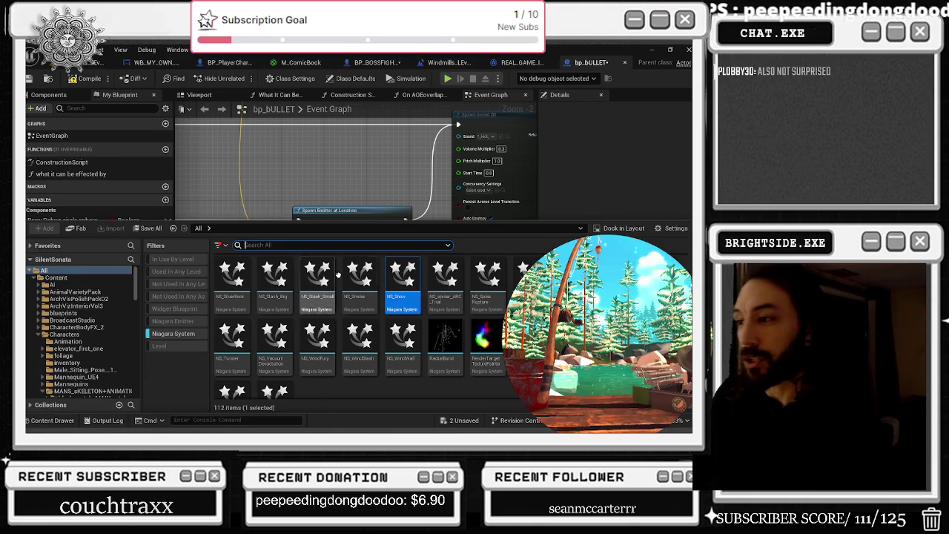
double_click(361, 282)
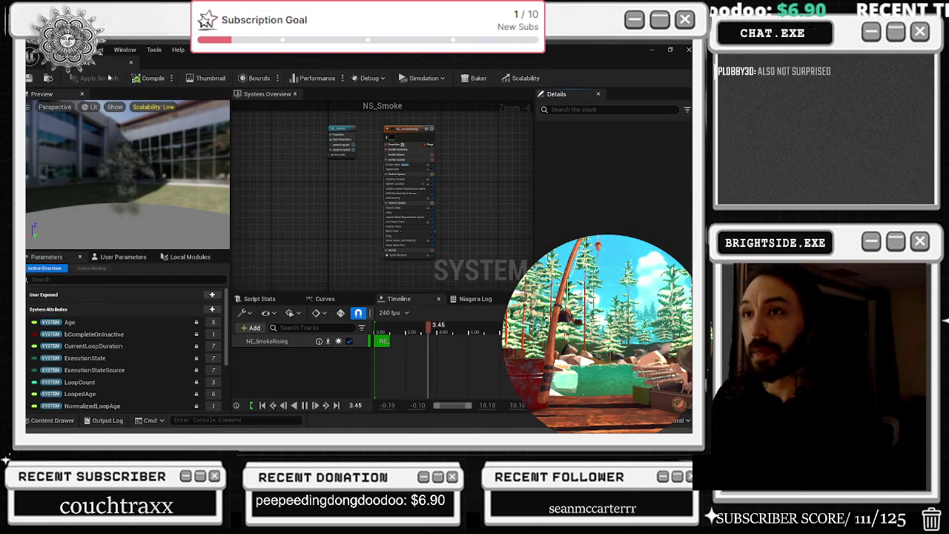
left_click(131, 63)
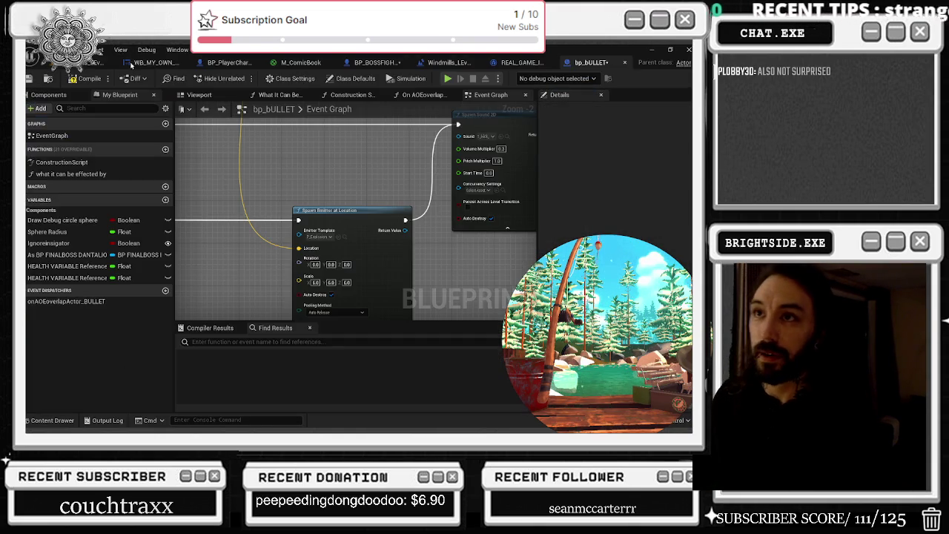
left_click(52, 419)
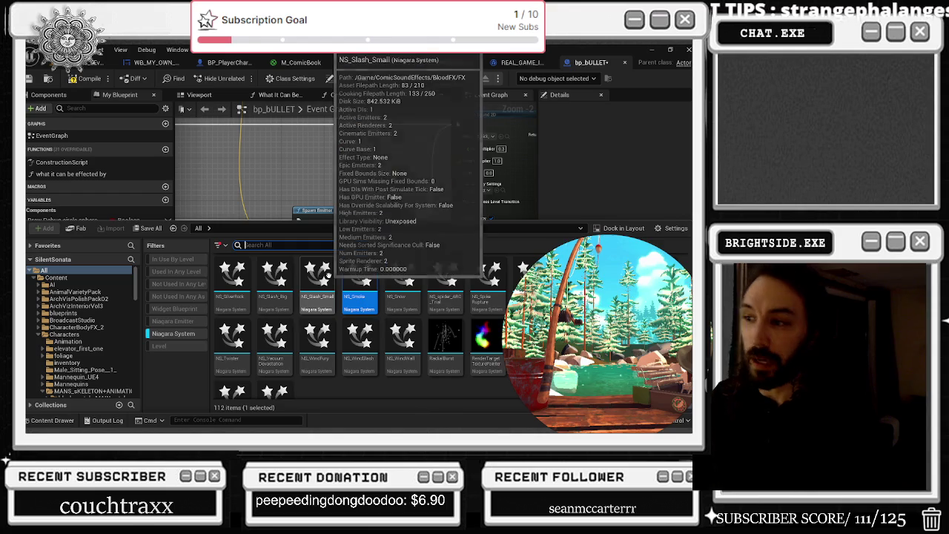
Find and preview NS_PulseQuake, then close it back to bp_BULLET
scroll(371, 311, "up", 2)
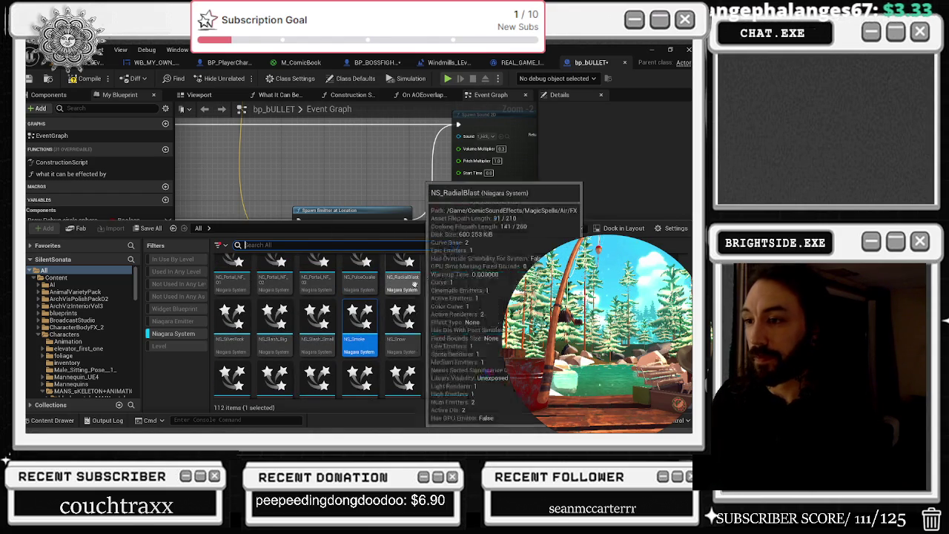
scroll(232, 324, "up", 1)
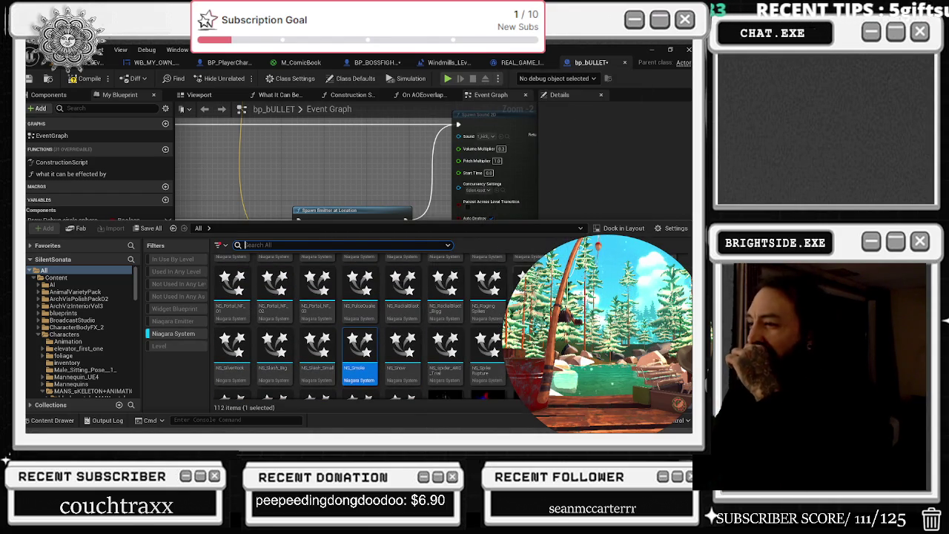
left_click(252, 245)
mouse_move(445, 291)
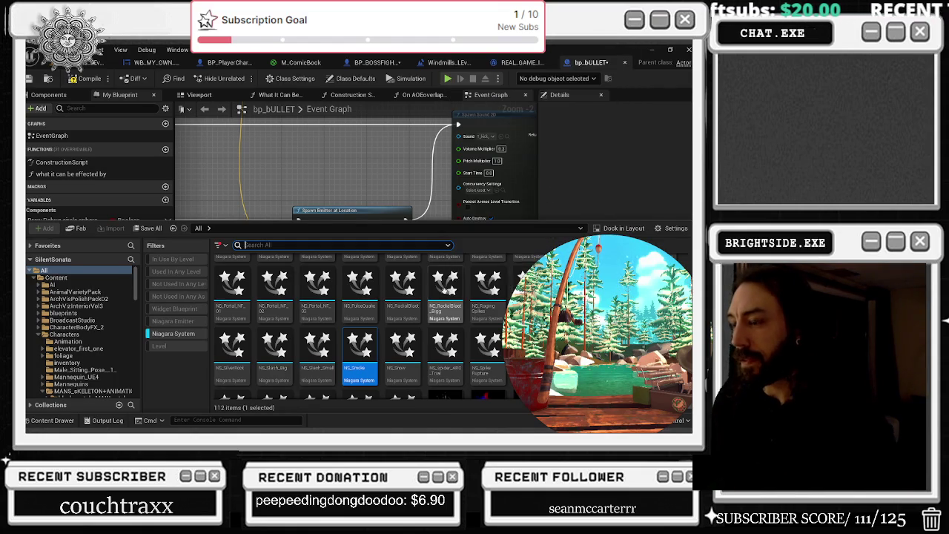
double_click(360, 286)
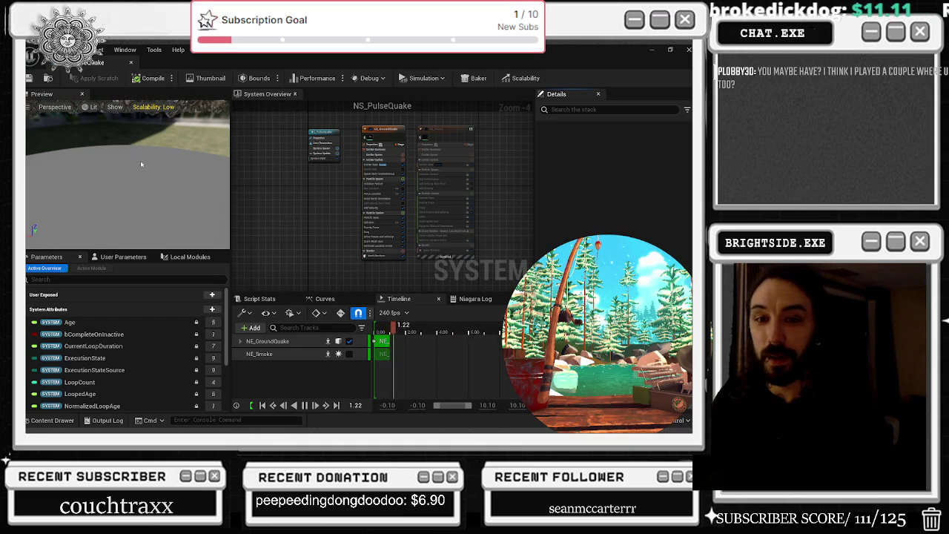
left_click(129, 61)
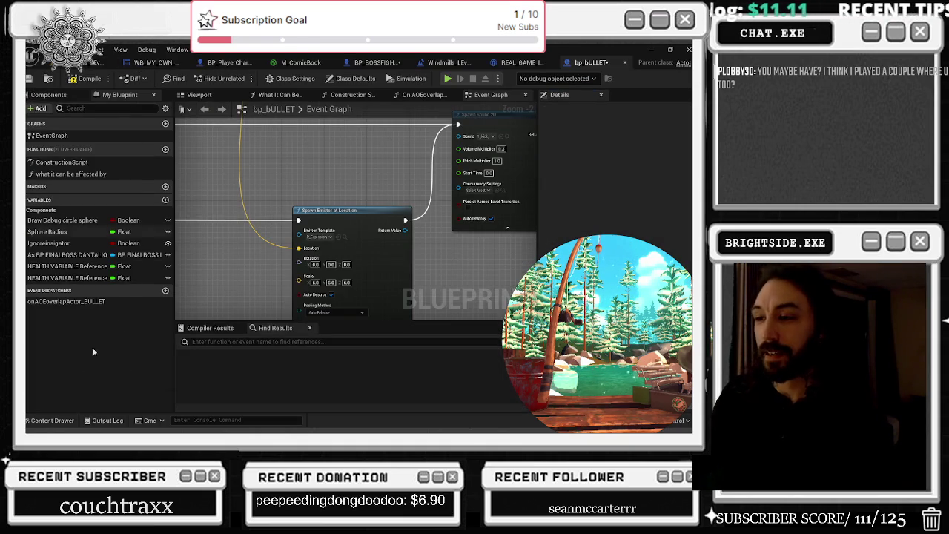
left_click(50, 420)
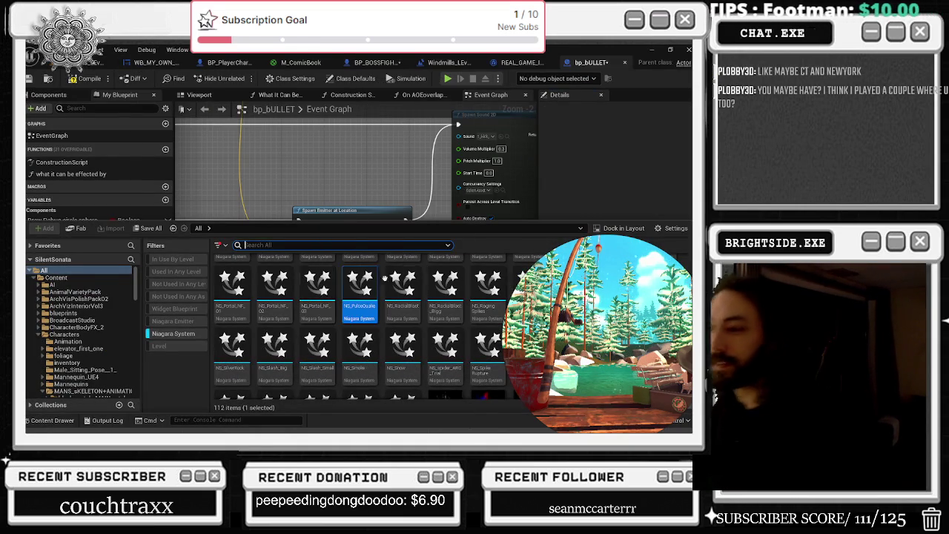
Preview NS_PiercingCyclone and close it, bringing the Niagara systems back up
scroll(413, 312, "up", 1)
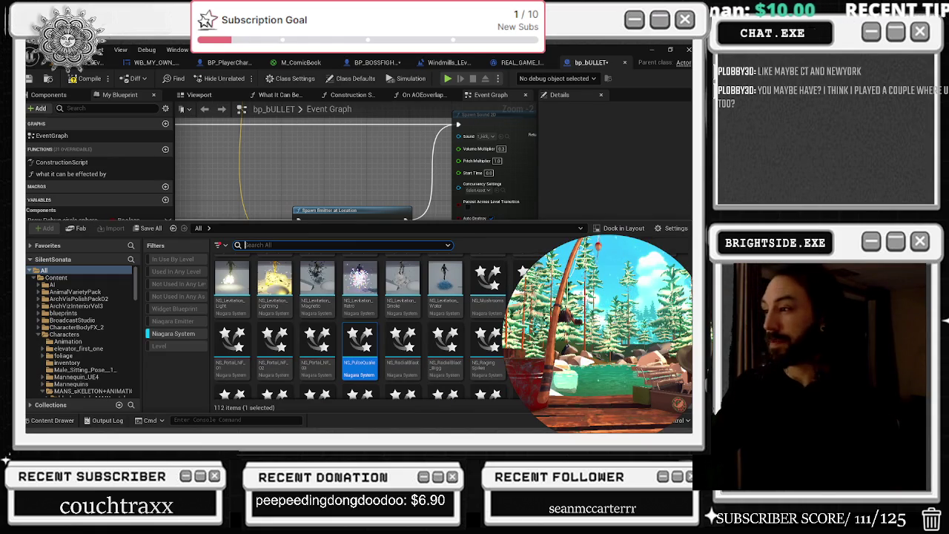
key("Return")
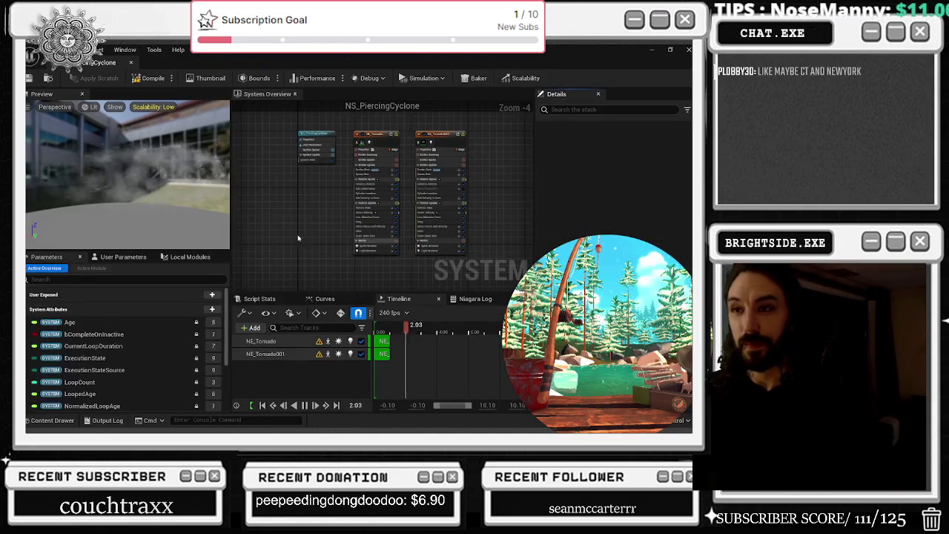
left_click(130, 62)
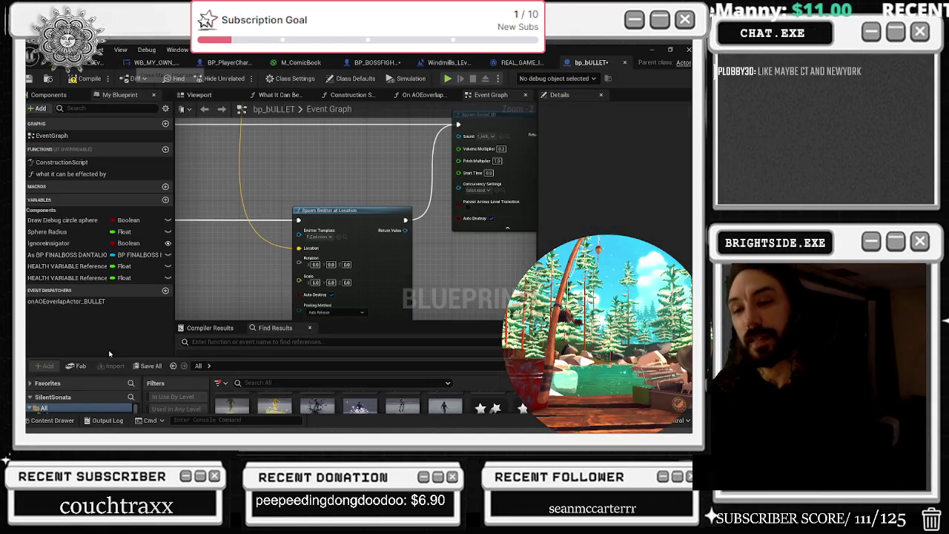
left_click(63, 420)
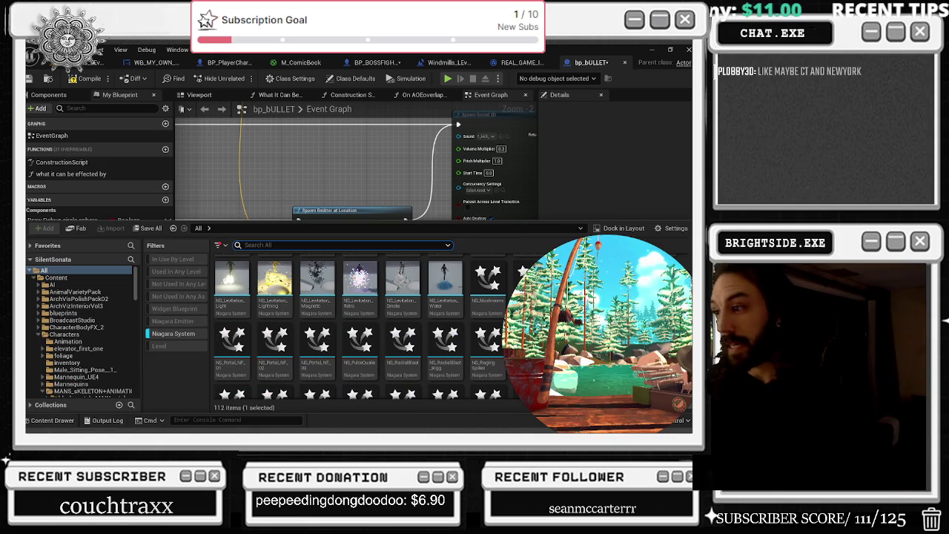
Preview NS_Mushrooms and NS_JUSTCROSS, closing each preview
double_click(504, 300)
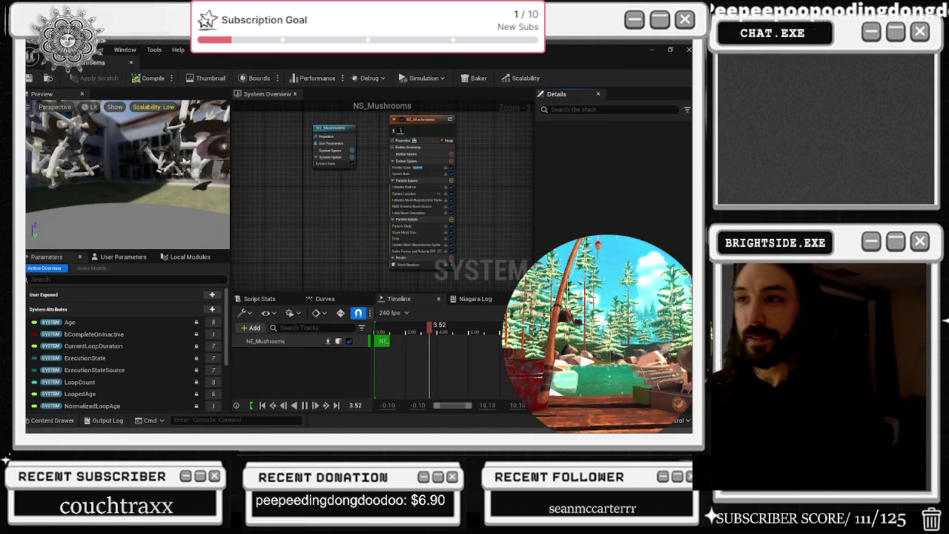
left_click(128, 63)
left_click(50, 420)
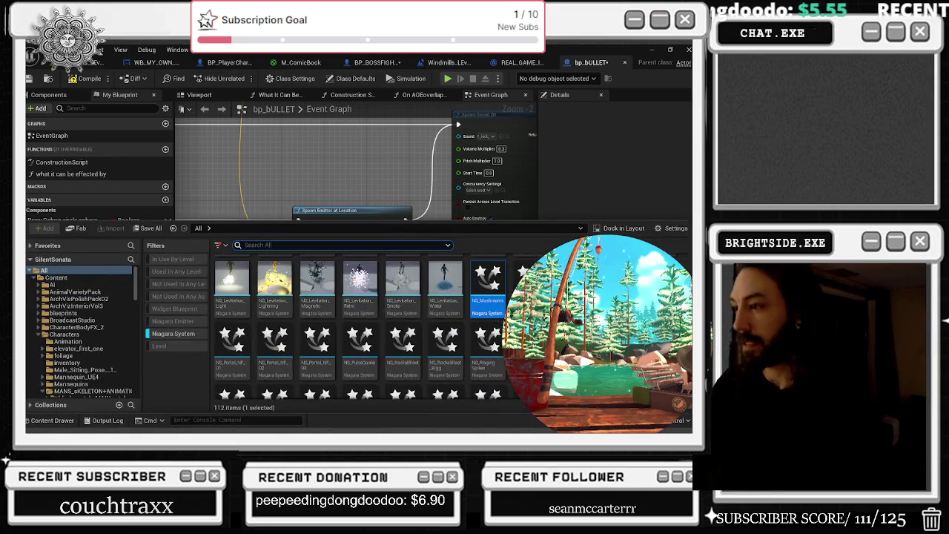
scroll(359, 326, "up", 2)
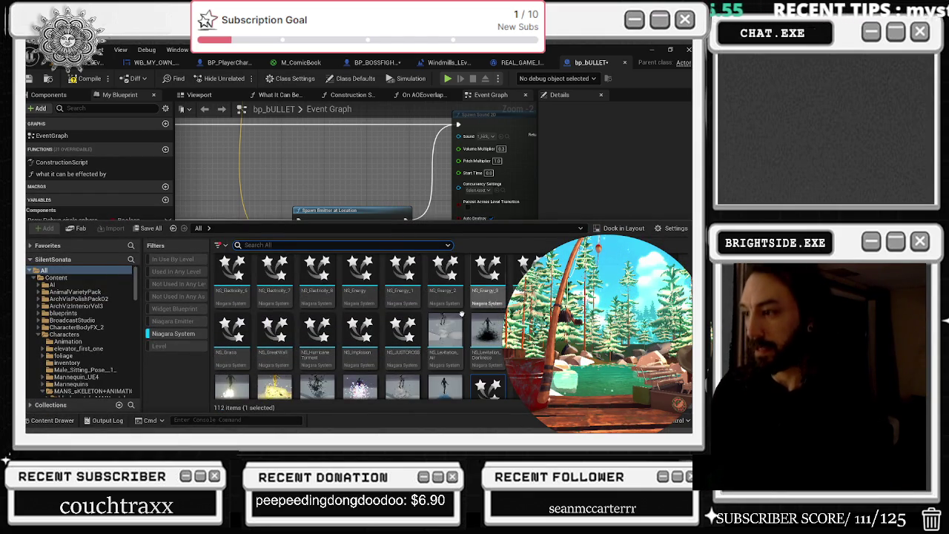
left_click(406, 328)
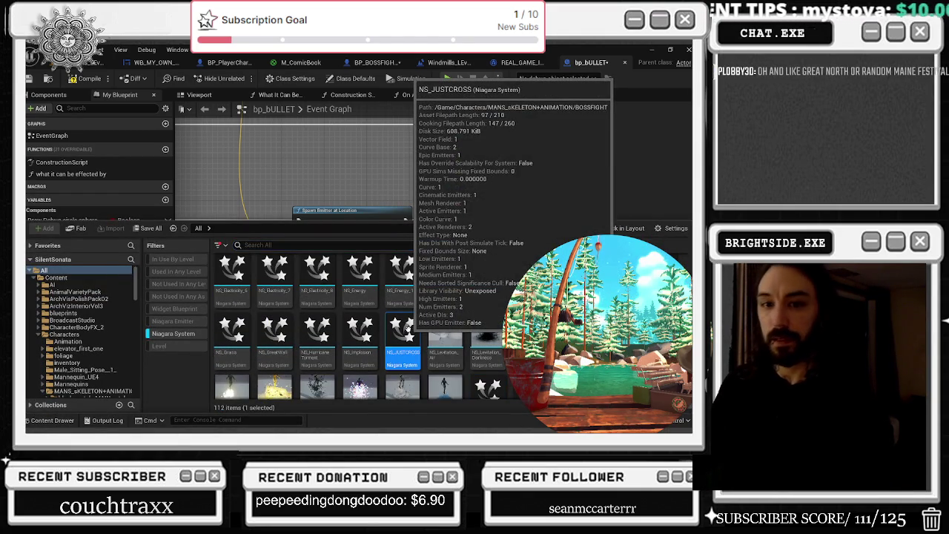
double_click(406, 328)
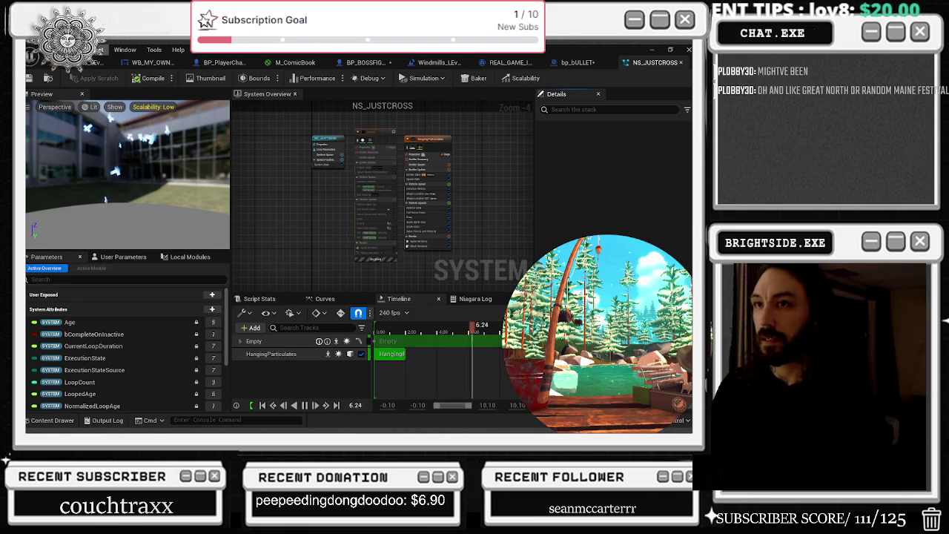
middle_click(634, 65)
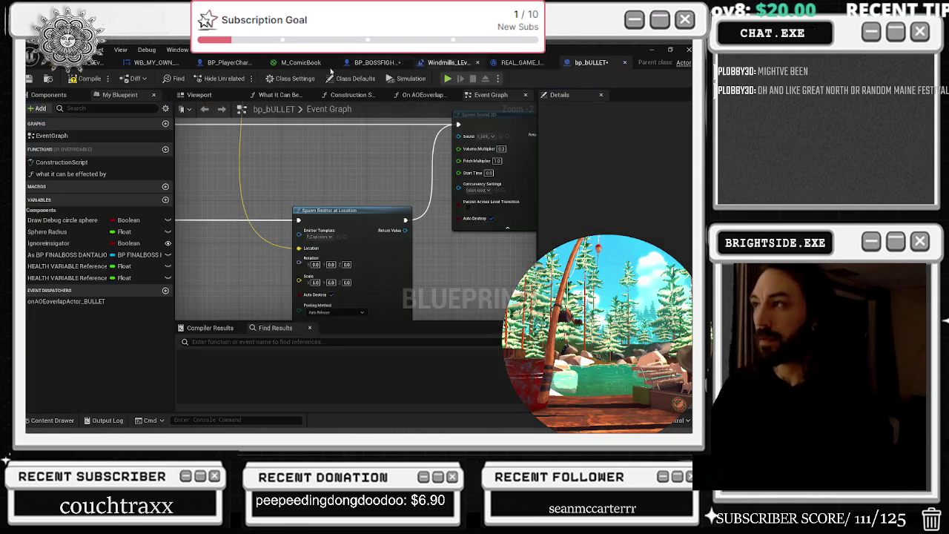
Switch to the Windmills level and browse the Niagara systems in the Content Drawer
left_click(443, 62)
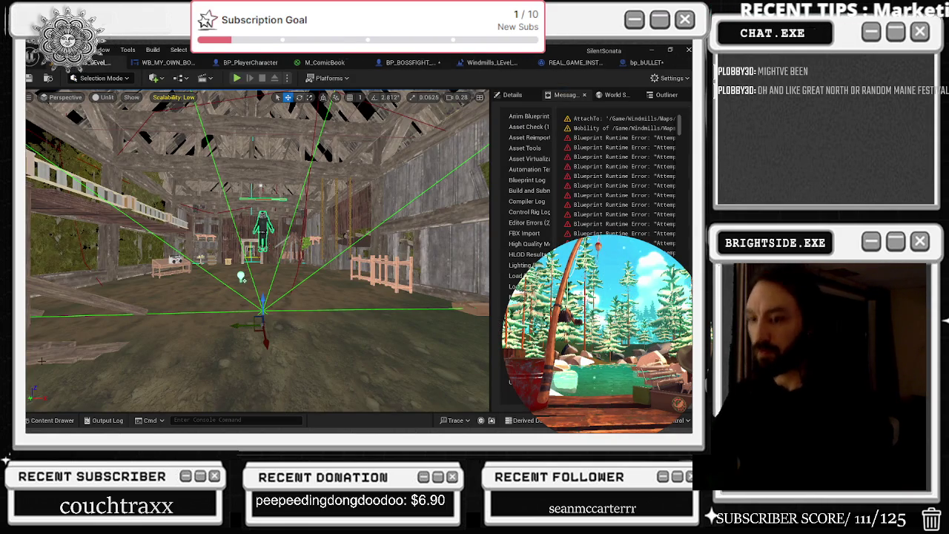
left_click(72, 424)
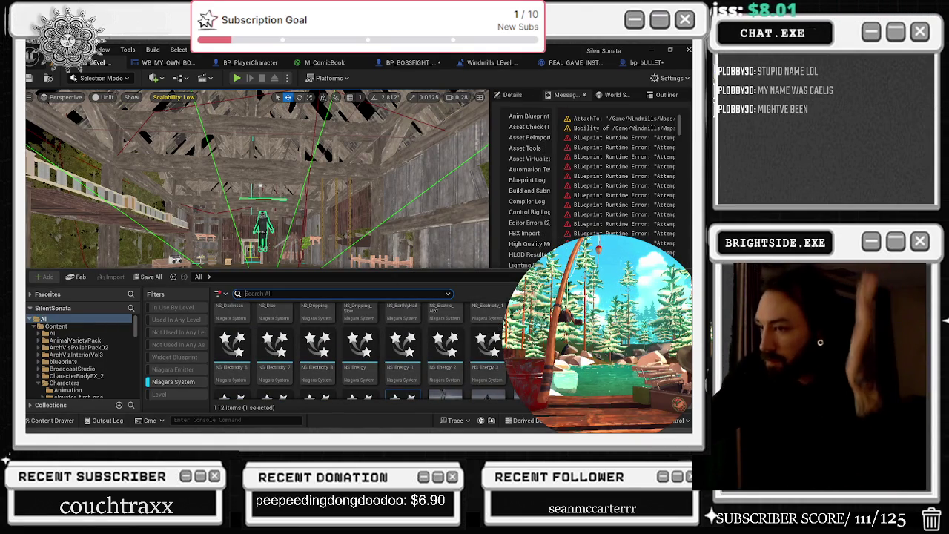
scroll(333, 348, "down", 2)
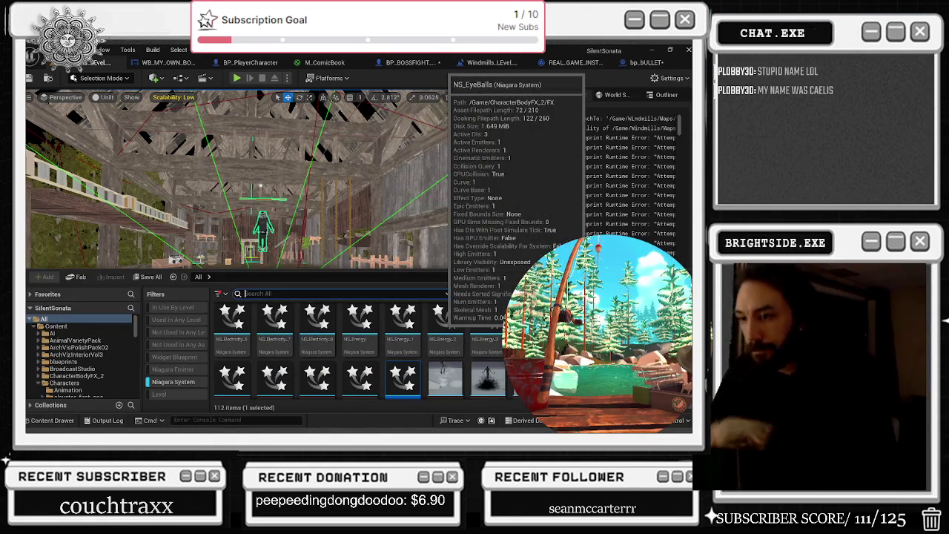
scroll(466, 321, "up", 2)
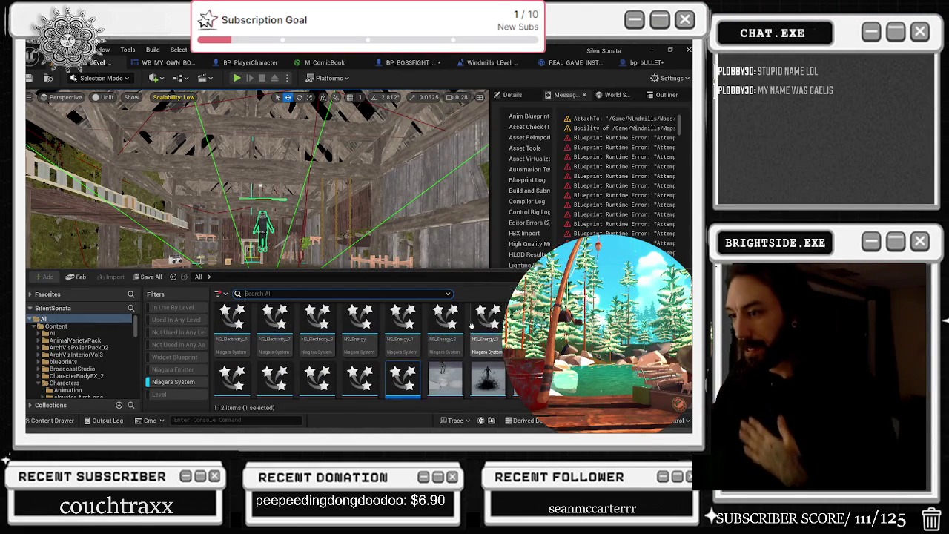
scroll(453, 341, "up", 1)
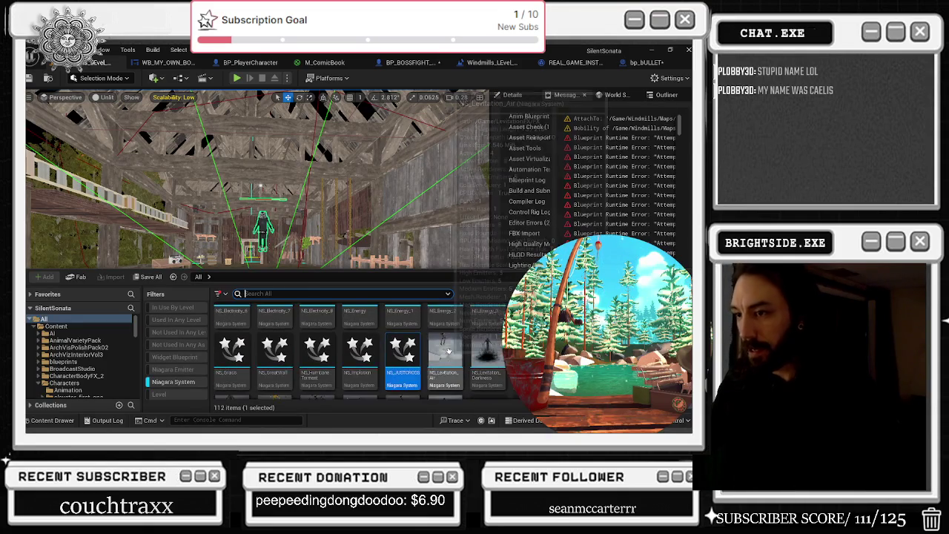
scroll(367, 349, "up", 3)
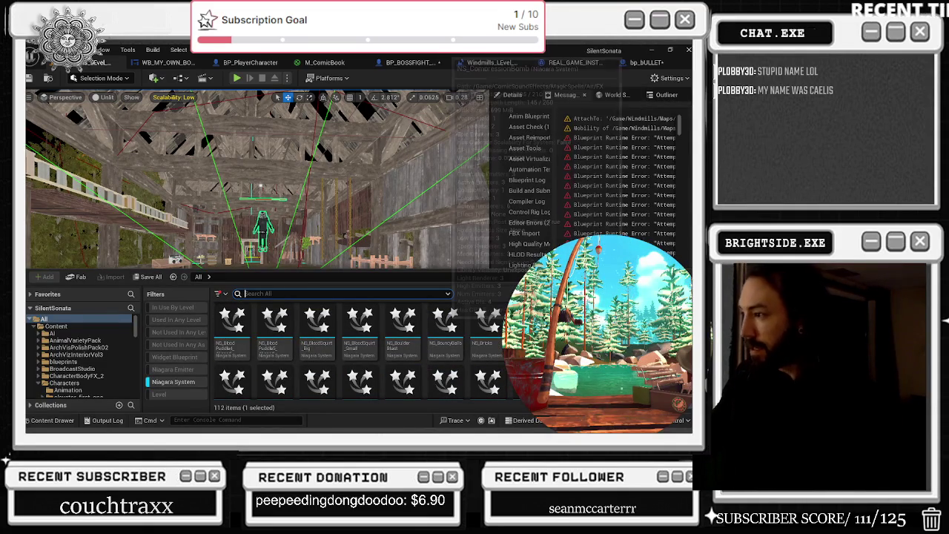
Preview and recompile NS_CompressionBomb, then close it and list the Niagara systems again
double_click(530, 326)
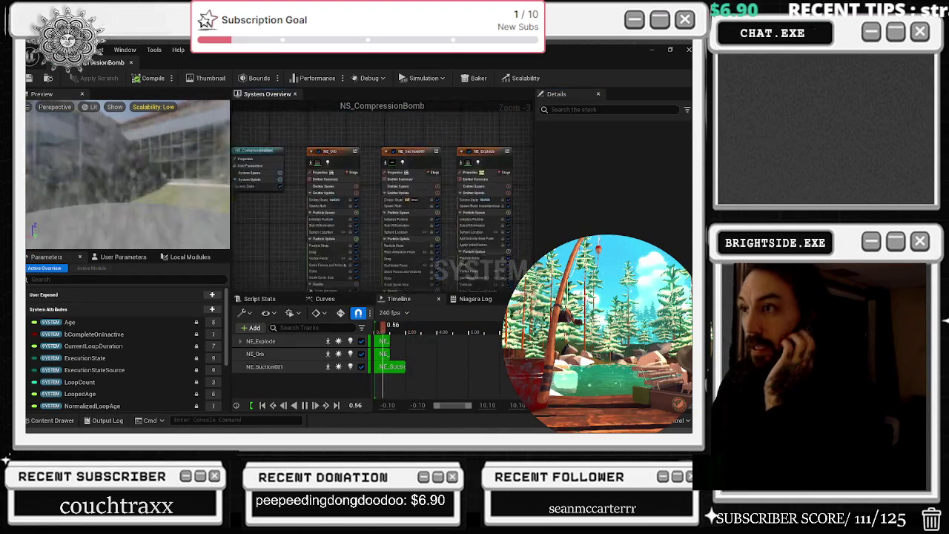
left_click(384, 202)
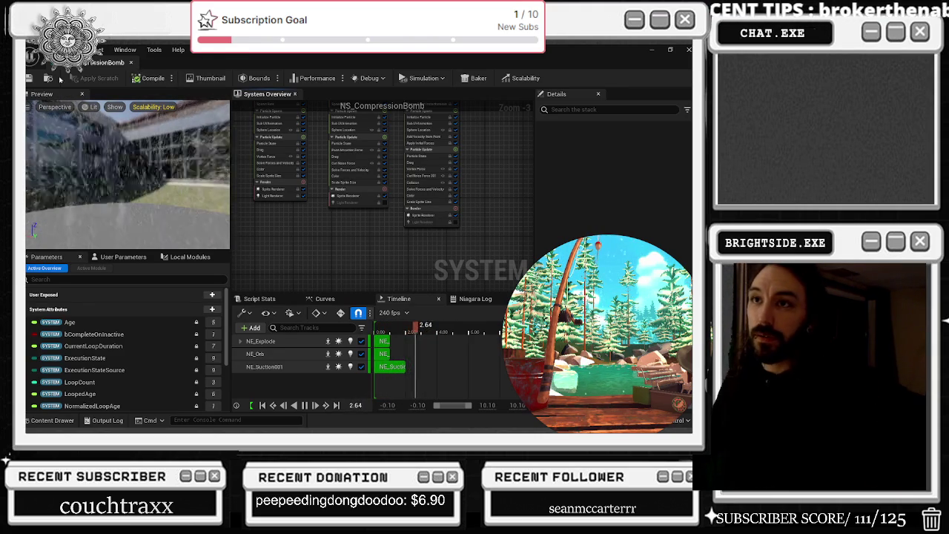
left_click(130, 64)
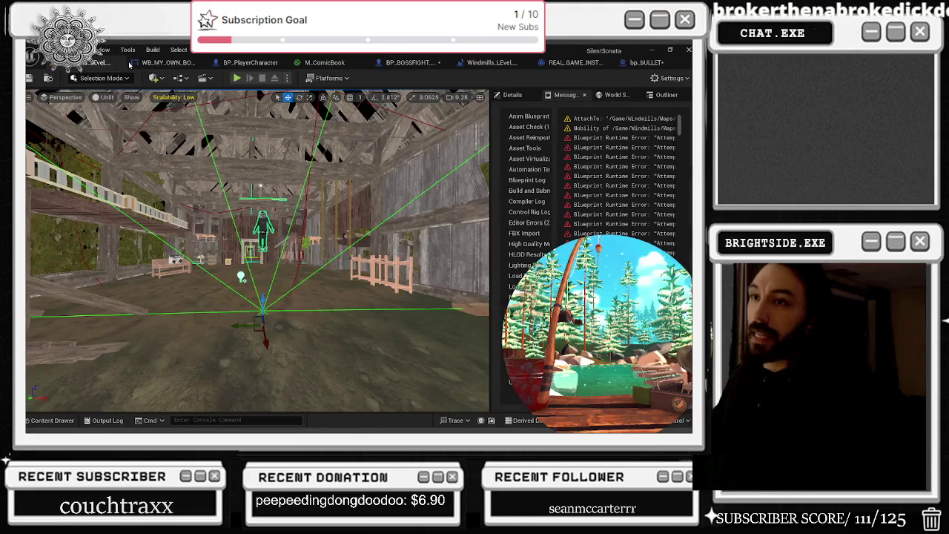
left_click(59, 422)
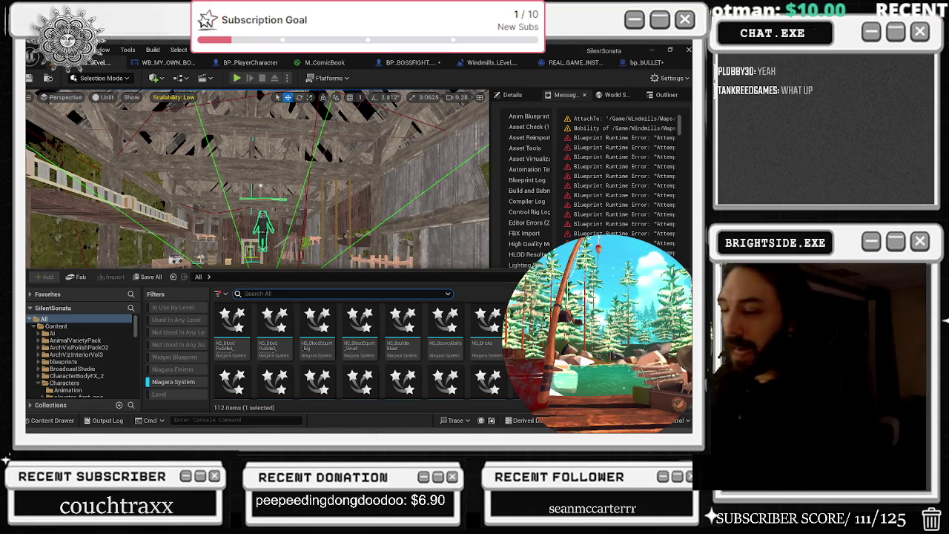
key("alt+Tab")
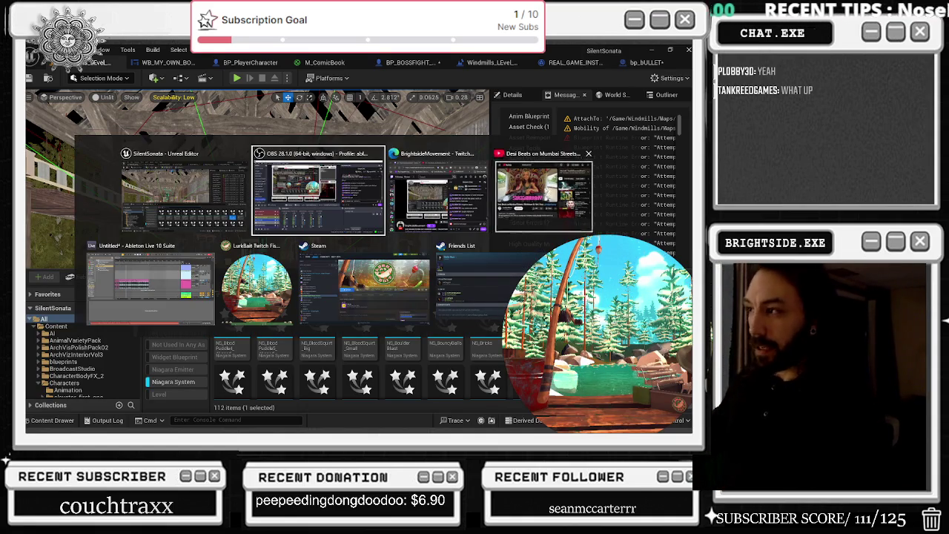
Switch to the browser and open a new YouTube tab
key("Escape")
key("alt+Tab")
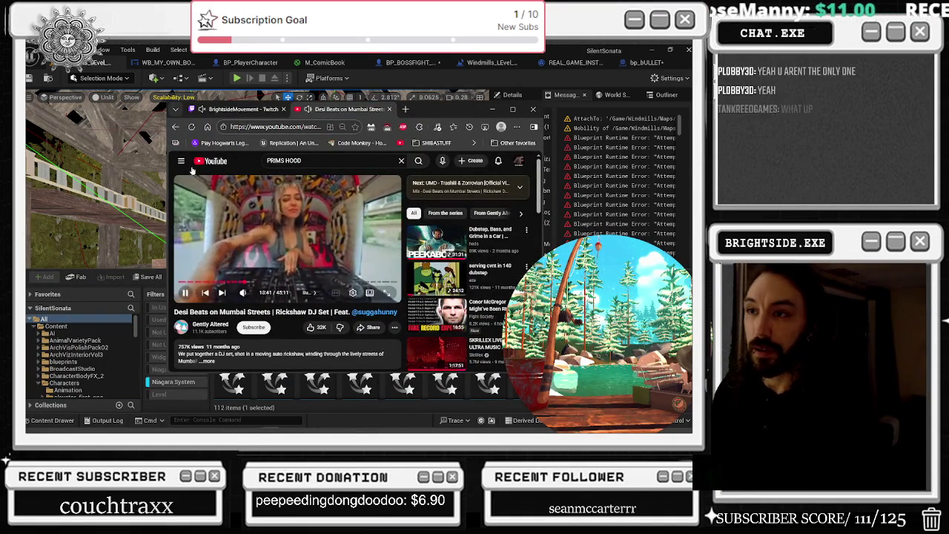
left_click(409, 110)
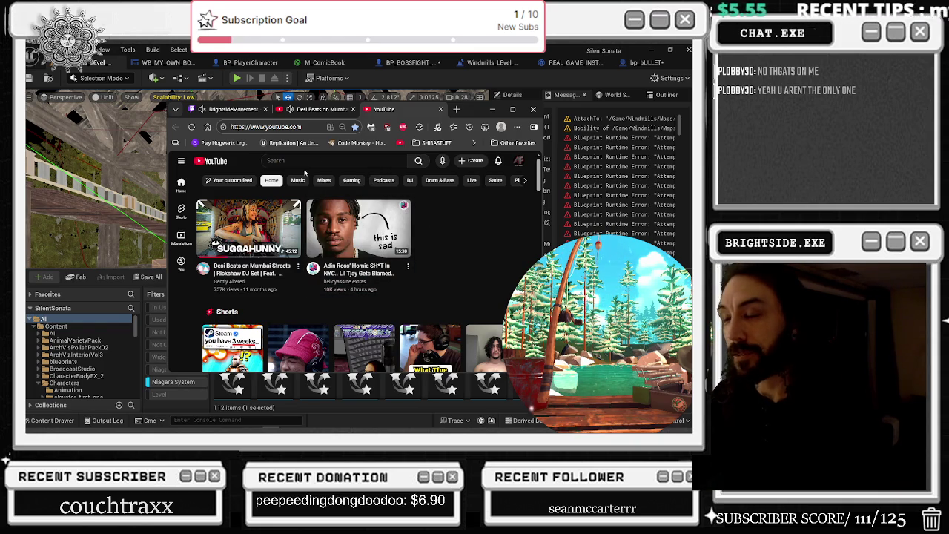
Search YouTube for 'hooked on phonics' and play the Hooked on Phonics Rap video
left_click(303, 161)
type("hooked on phonics")
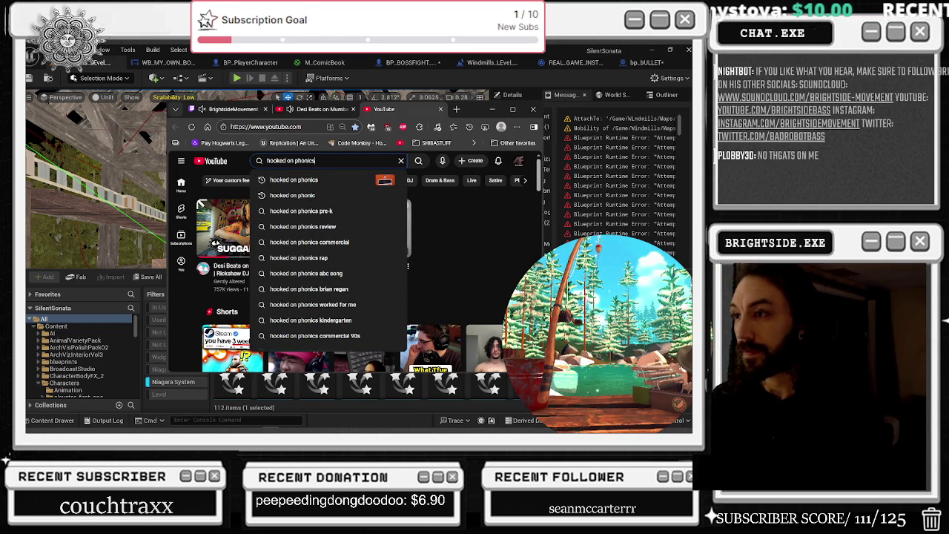
key("Return")
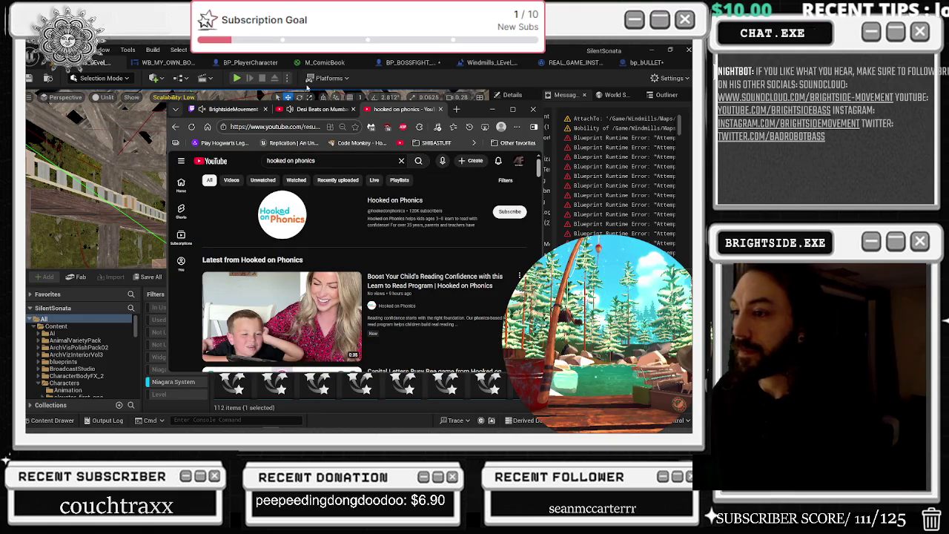
scroll(360, 272, "down", 10)
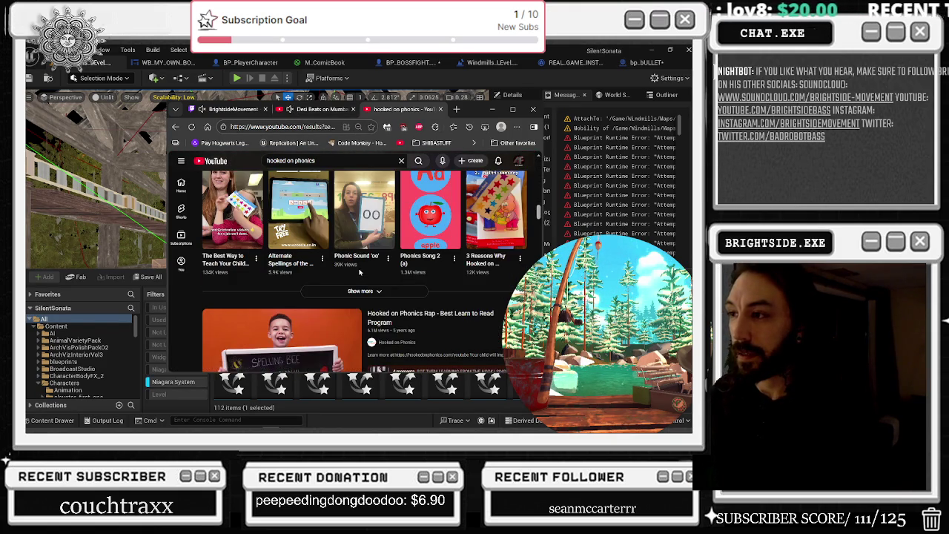
scroll(360, 273, "down", 3)
left_click(315, 246)
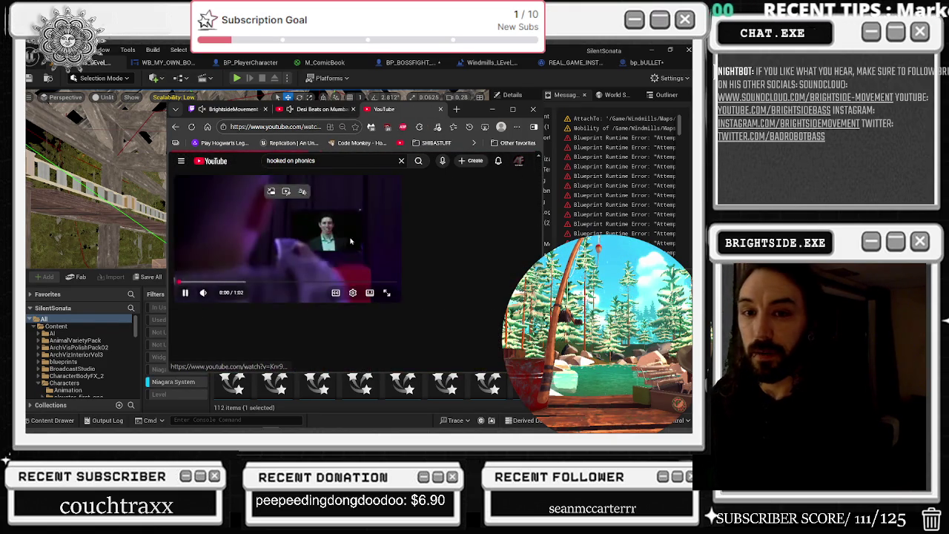